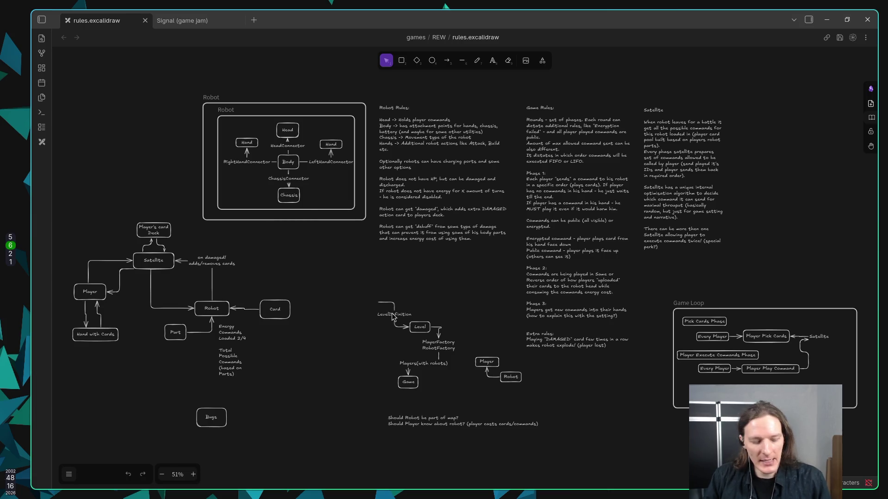
# Leave Obsidian for the Godot world scene, then go to Firefox and open a blank tab.
pyautogui.hotkey('alt', 'Tab')
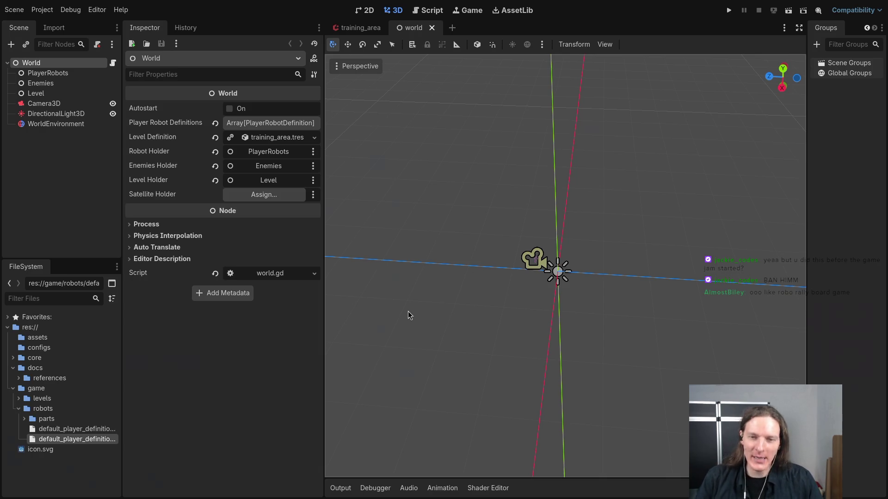
pyautogui.press('super+2')
pyautogui.click(812, 20)
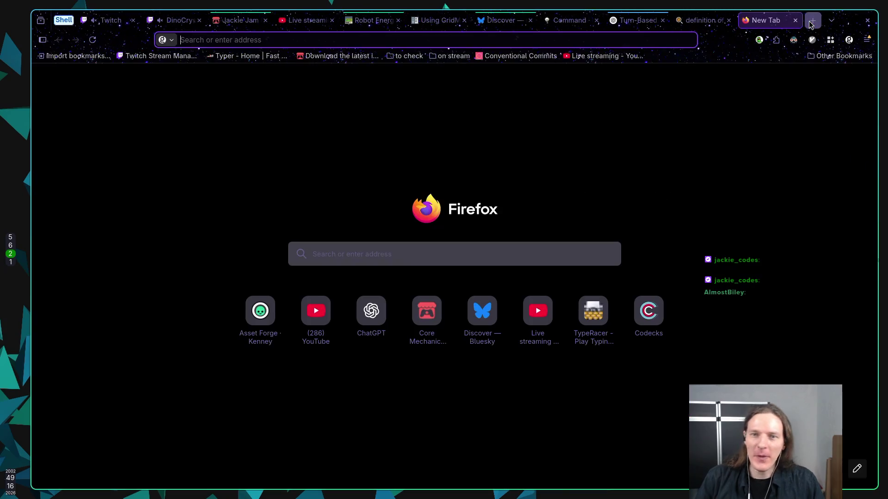
# Search Kagi for 'robo rally board game' and open the BoardGameGeek Robo Rally (2023) result.
pyautogui.write('r')
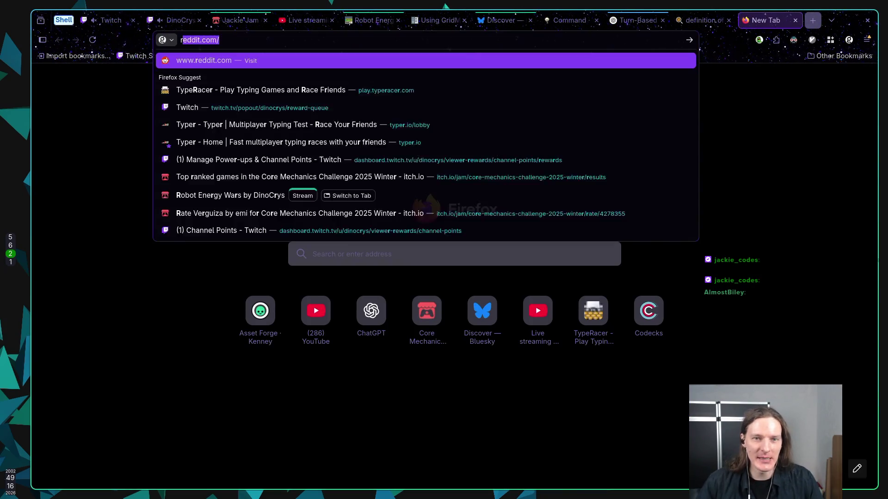
pyautogui.write('obo rally ')
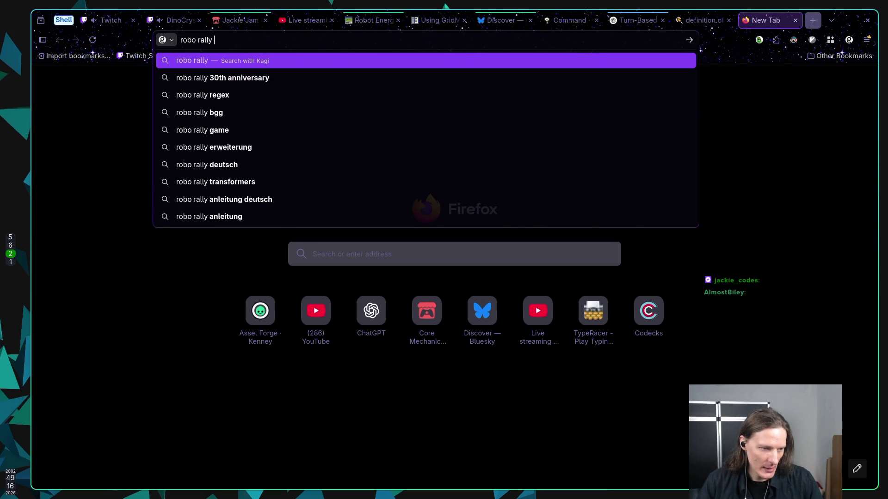
pyautogui.write('board game')
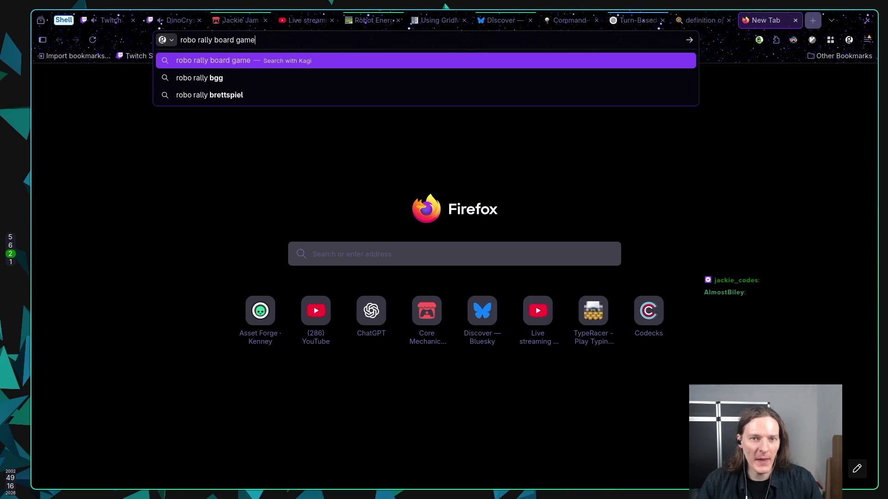
pyautogui.press('Return')
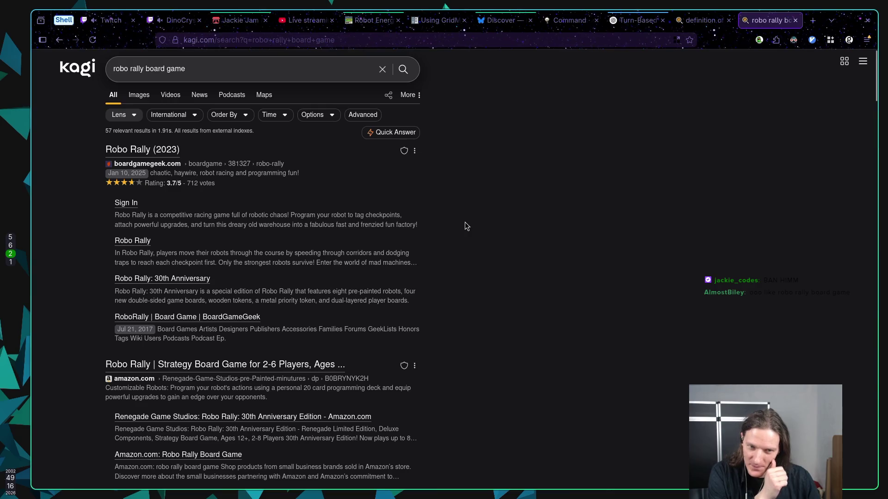
pyautogui.middleClick(156, 150)
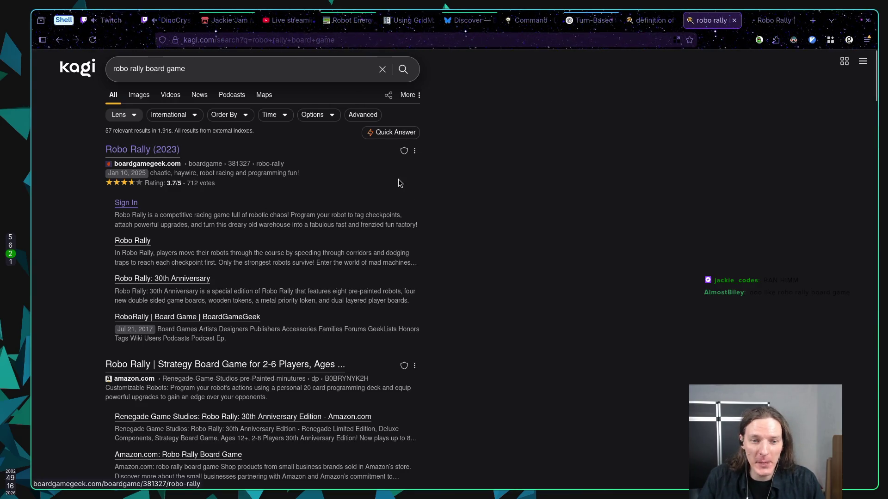
pyautogui.click(771, 21)
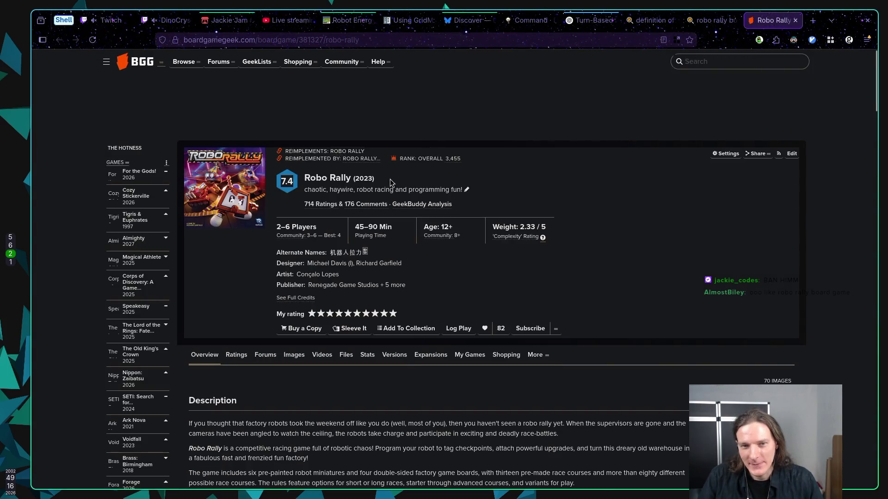
# Open the first Robo Rally photo and page through the robot miniature images toward the Ukrainian box cover.
pyautogui.scroll(-3, 389, 182)
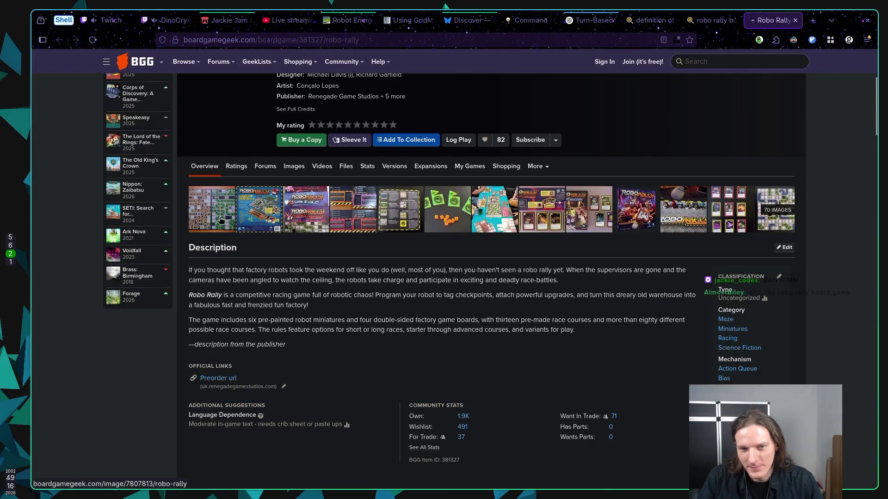
pyautogui.click(215, 221)
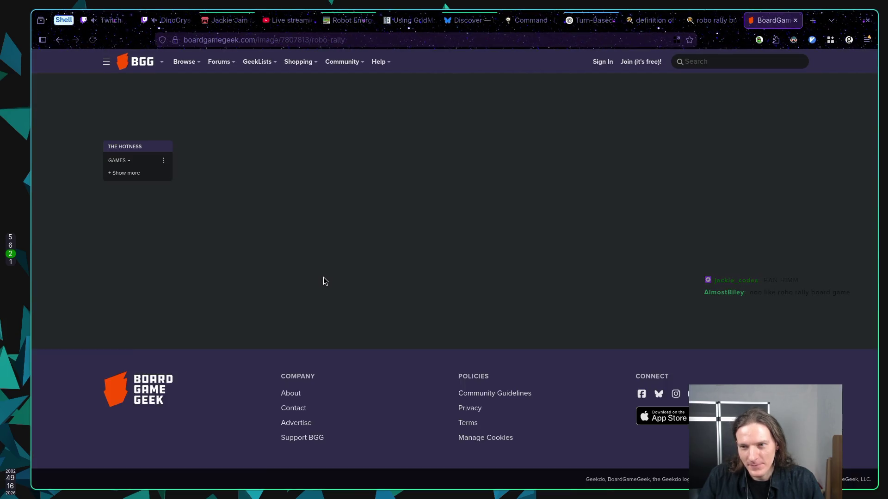
pyautogui.scroll(-1, 281, 270)
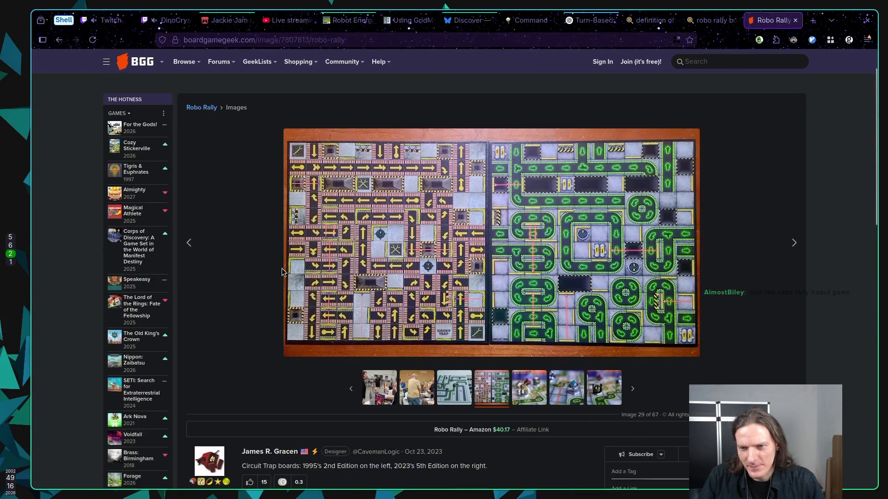
pyautogui.scroll(-1, 280, 269)
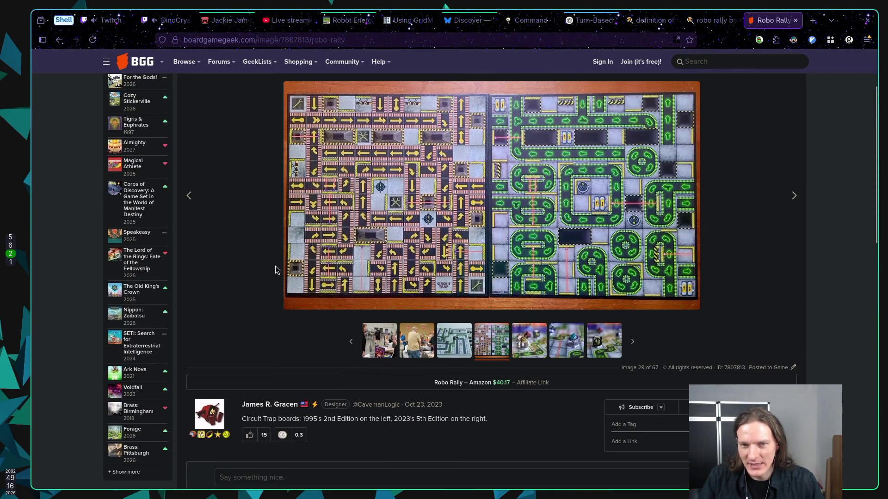
pyautogui.click(794, 197)
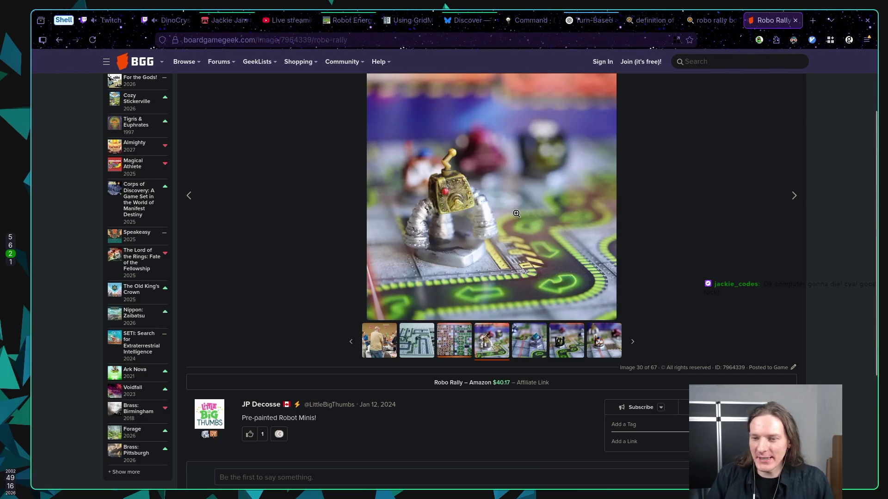
pyautogui.click(795, 197)
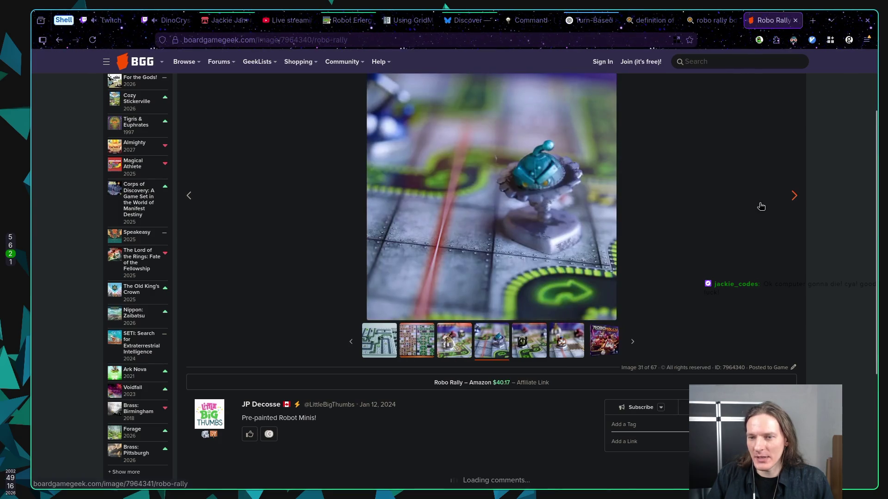
pyautogui.click(796, 196)
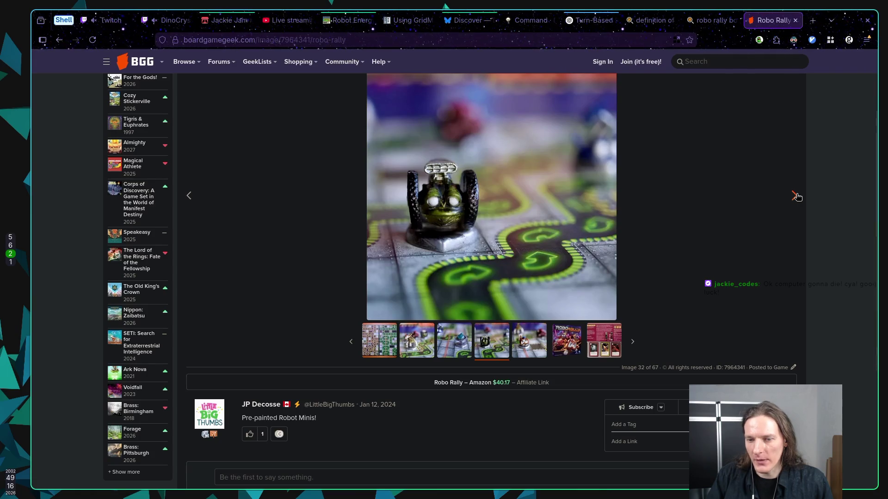
pyautogui.click(796, 196)
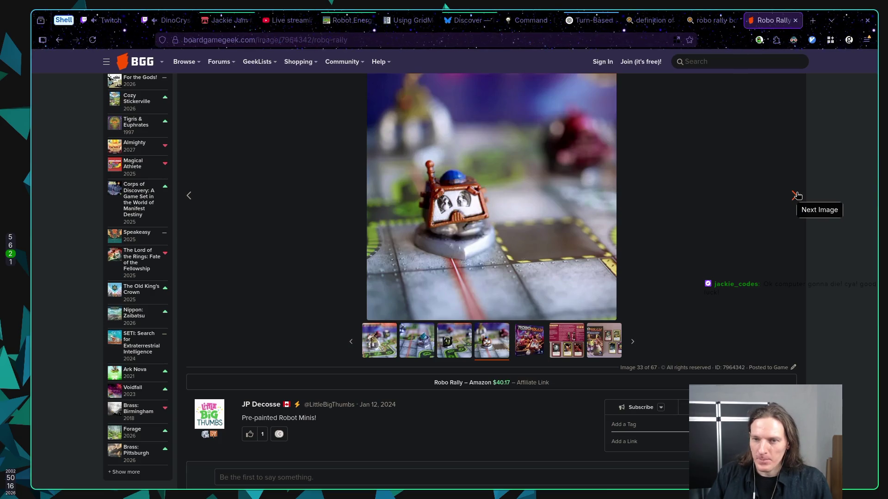
pyautogui.click(796, 196)
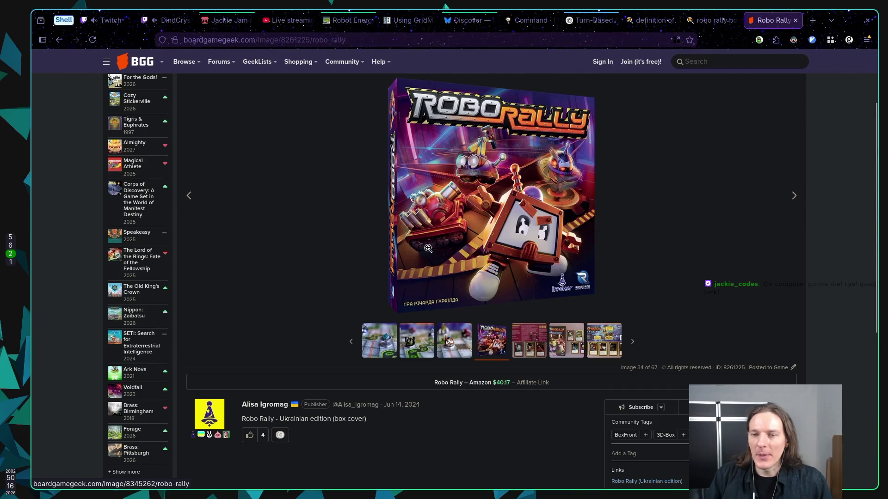
# Page through the Thrills and Spills, Master Builder and Chaos & Carnage upgrade photos to the 3D-printed inserts.
pyautogui.click(527, 347)
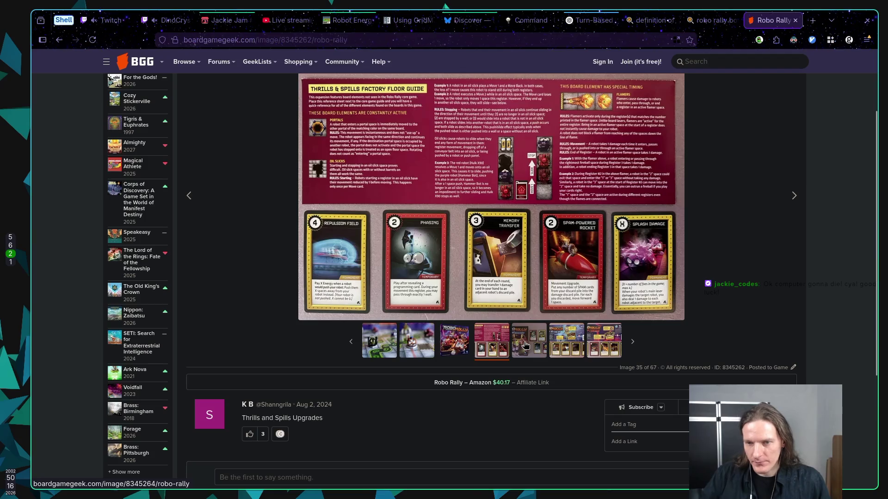
pyautogui.click(532, 343)
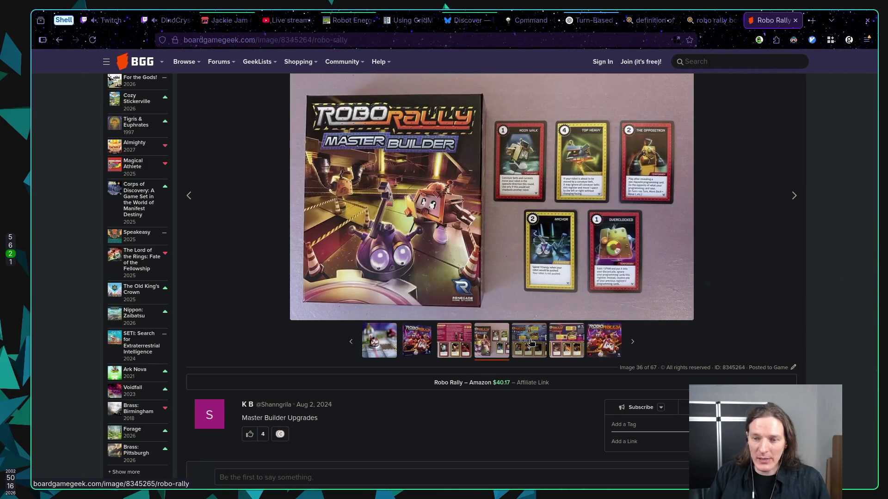
pyautogui.click(531, 342)
pyautogui.click(527, 343)
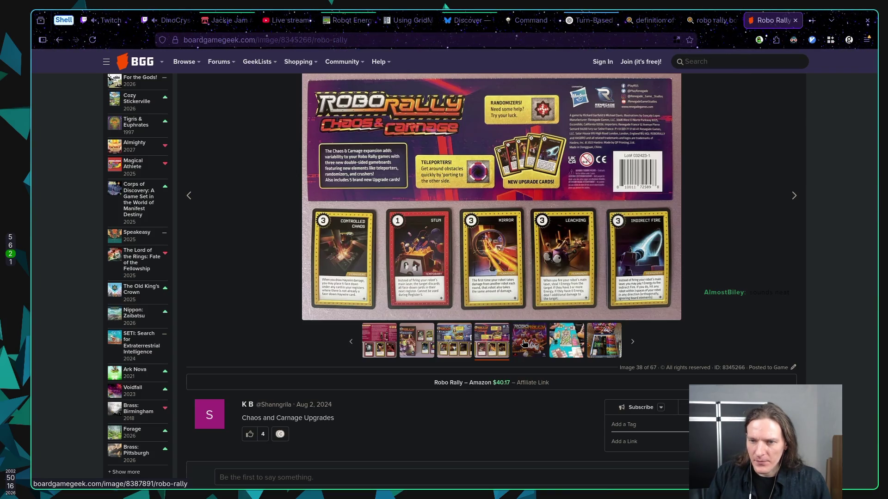
pyautogui.click(524, 343)
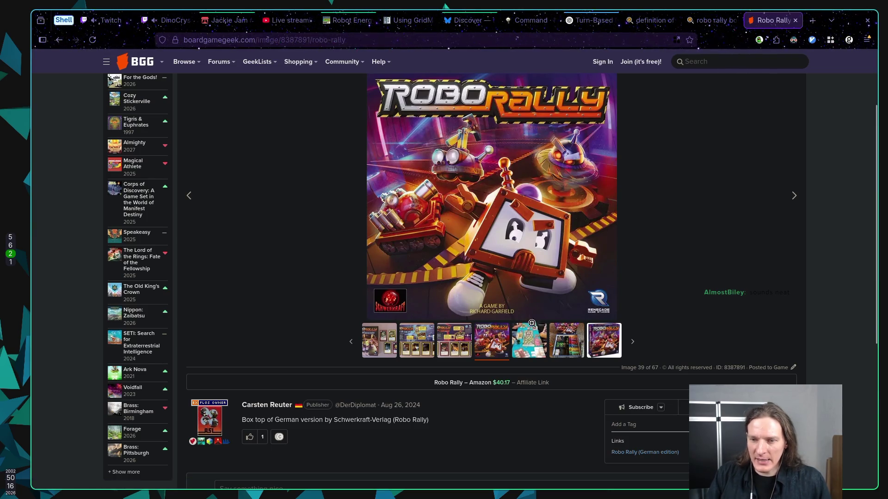
pyautogui.click(528, 329)
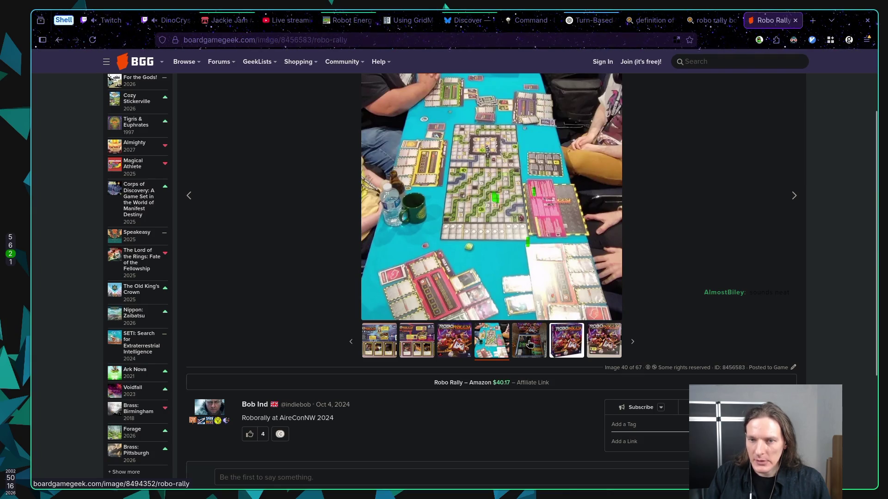
pyautogui.click(530, 343)
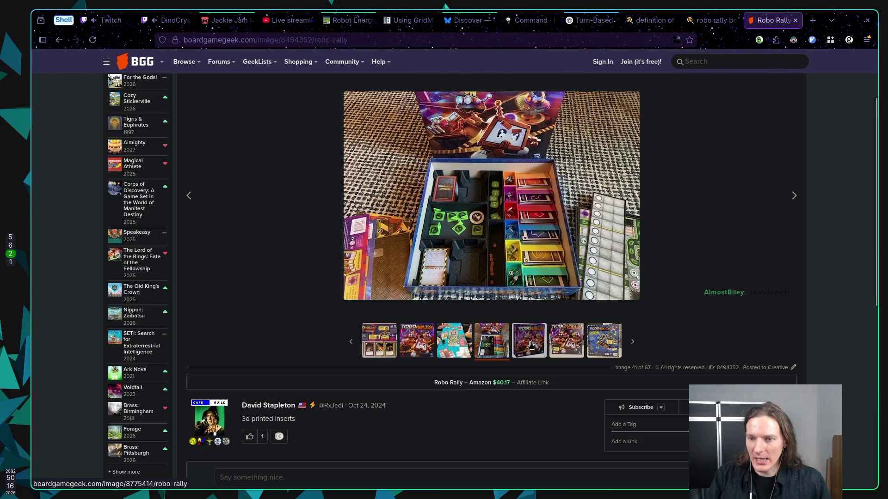
# Continue past the Italian box to the player board photo (46 of 67), check Jackie Jam #3, and return to Obsidian.
pyautogui.click(531, 344)
pyautogui.click(531, 346)
pyautogui.click(532, 348)
pyautogui.click(532, 349)
pyautogui.click(533, 350)
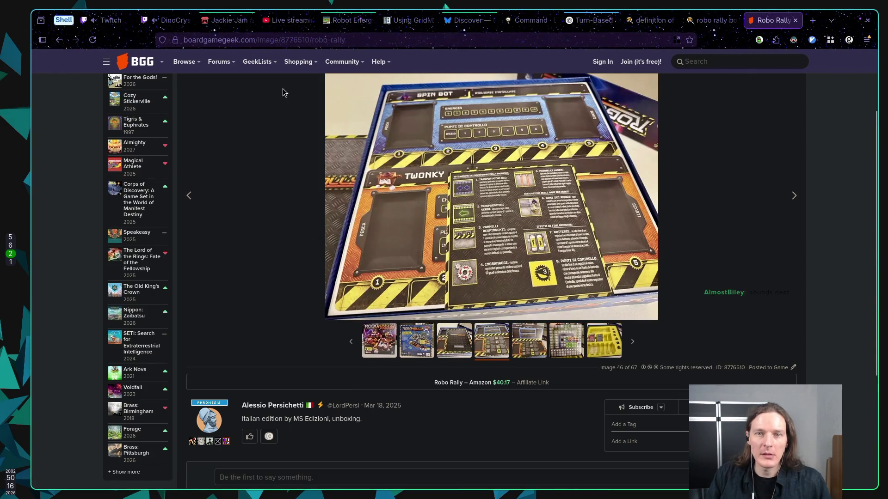
pyautogui.click(220, 23)
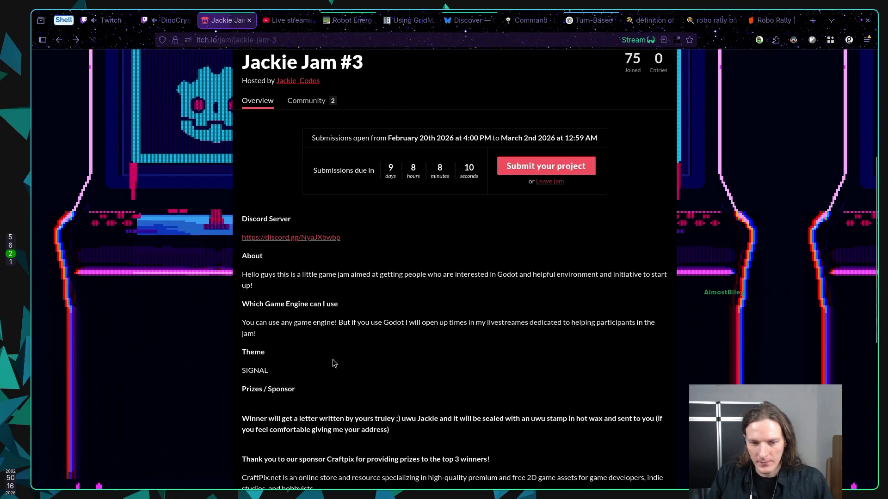
pyautogui.press('super+6')
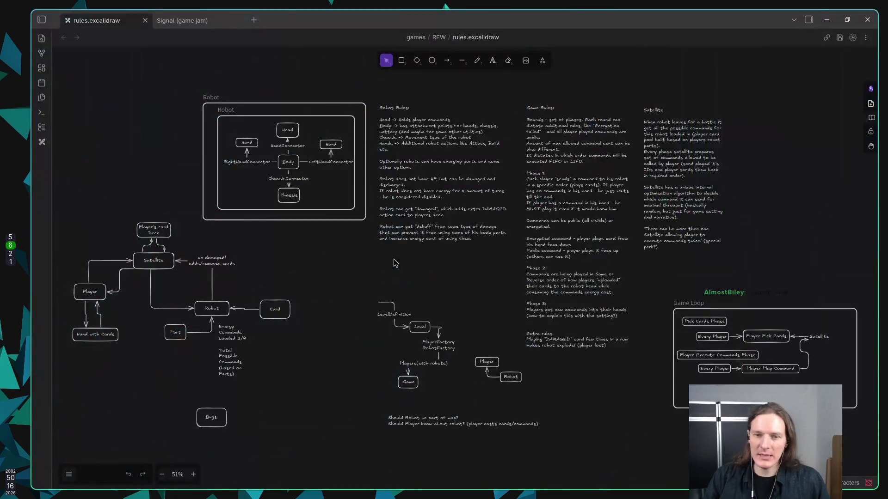
# Show the Signal (game jam) note with its sent, received, jammed and rerouted ideas.
pyautogui.click(176, 20)
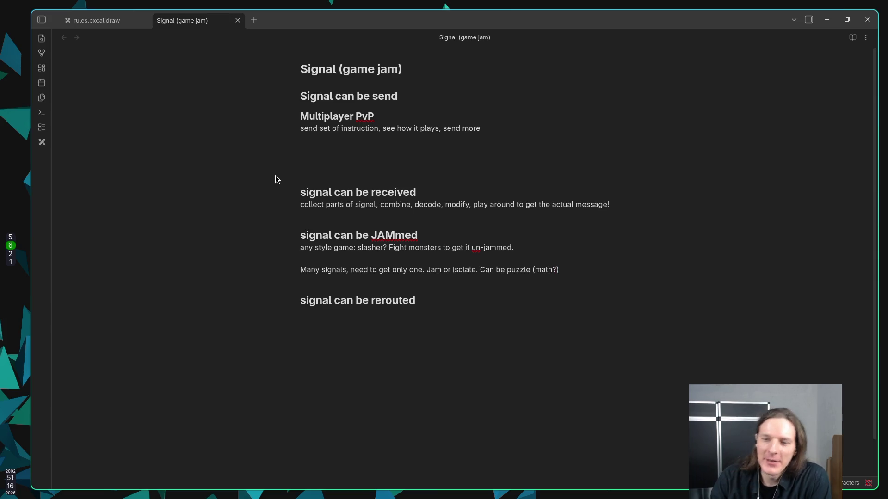
pyautogui.moveTo(351, 268); pyautogui.dragTo(525, 267)
pyautogui.click(574, 268)
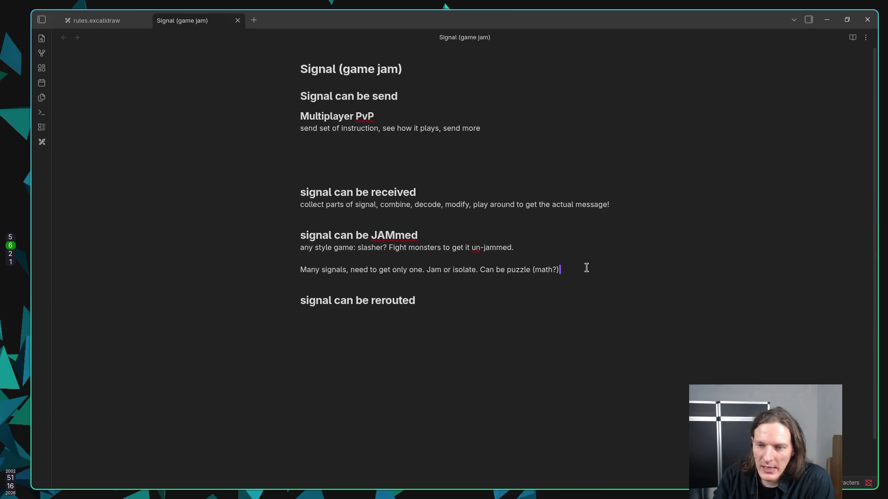
pyautogui.click(511, 307)
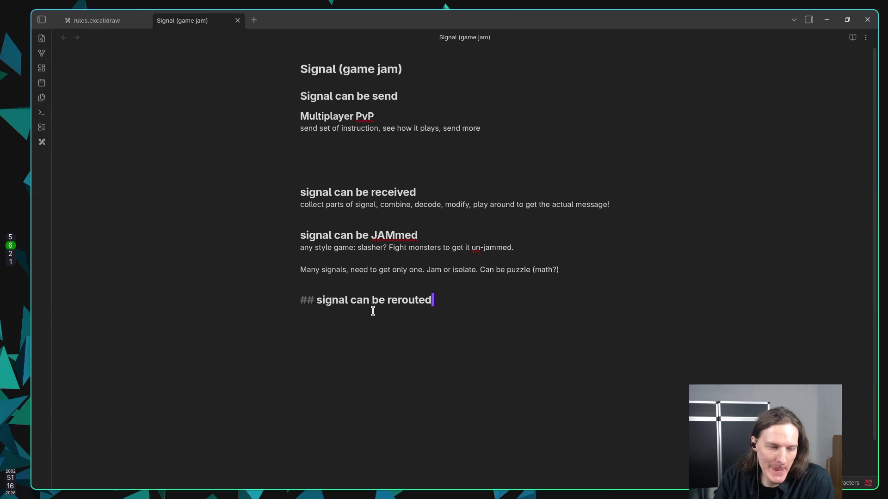
pyautogui.click(503, 127)
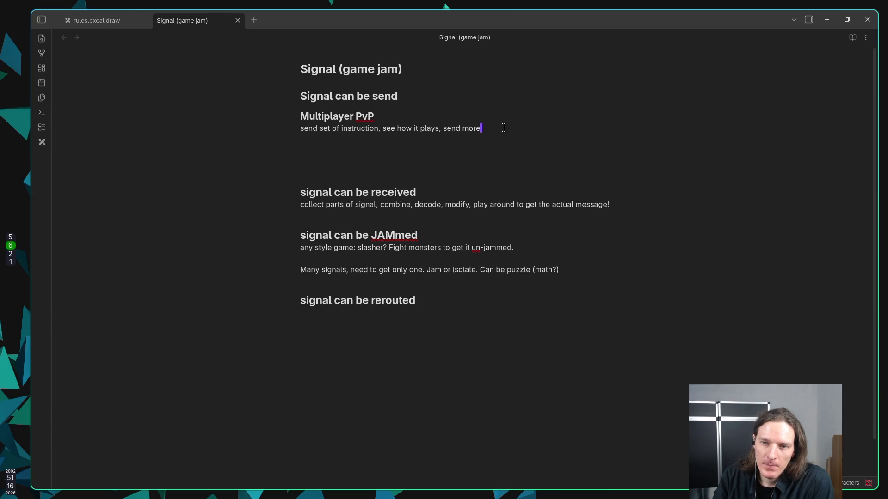
pyautogui.moveTo(300, 129); pyautogui.dragTo(497, 130)
pyautogui.click(497, 130)
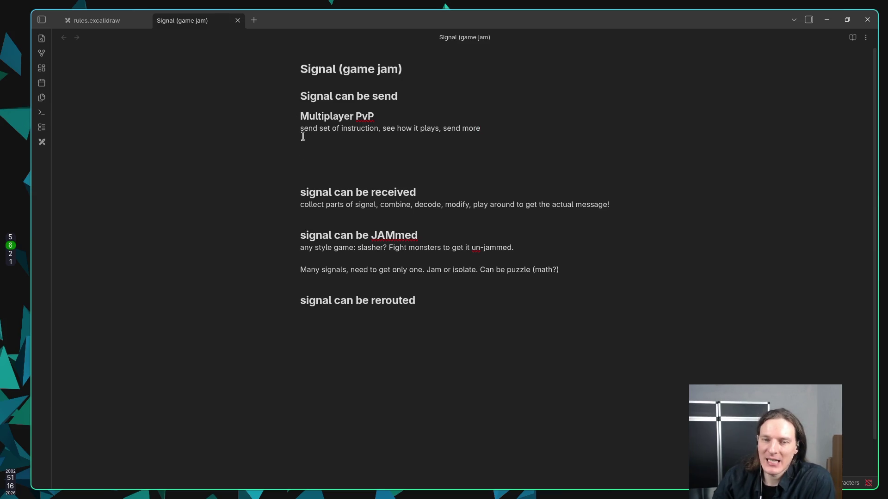
pyautogui.moveTo(301, 128); pyautogui.dragTo(482, 131)
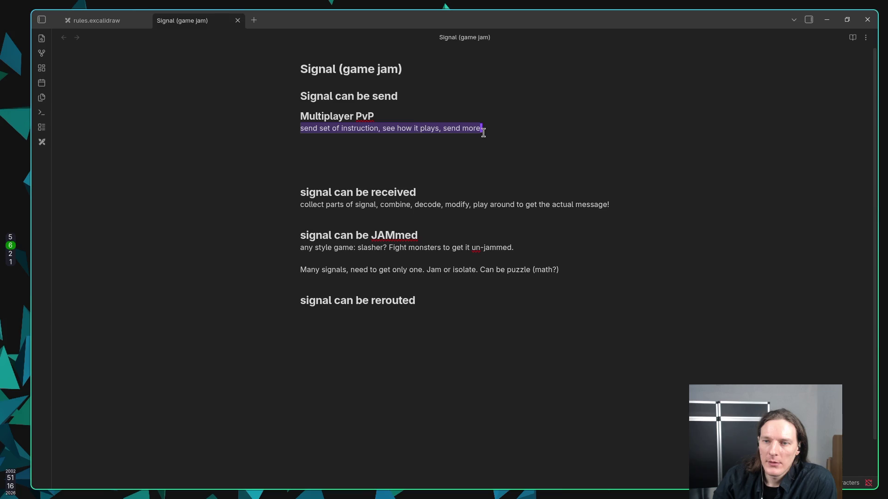
pyautogui.click(504, 137)
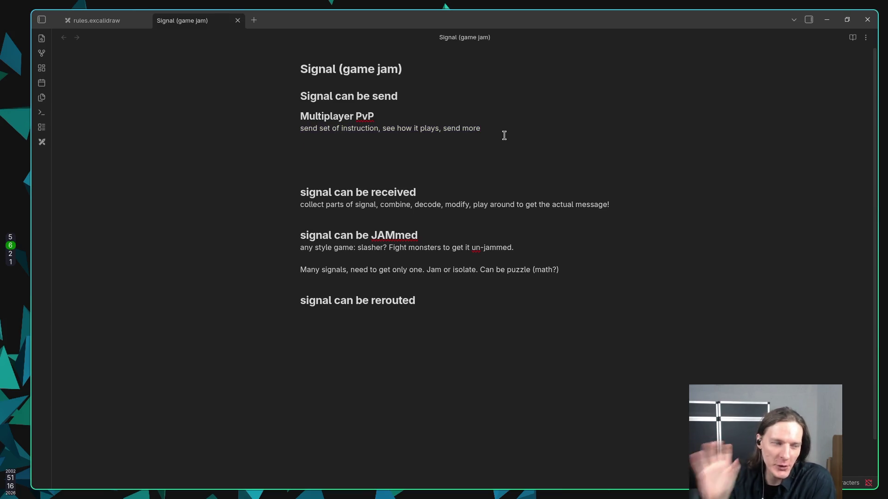
pyautogui.click(357, 147)
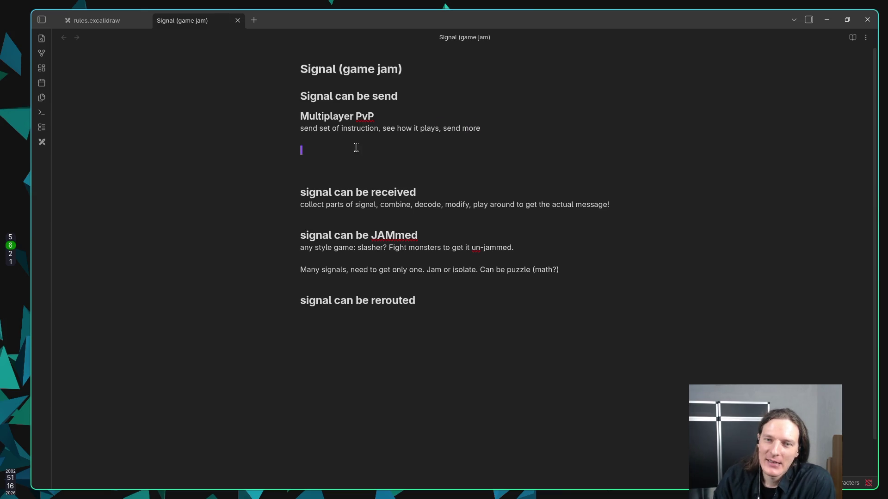
pyautogui.click(349, 137)
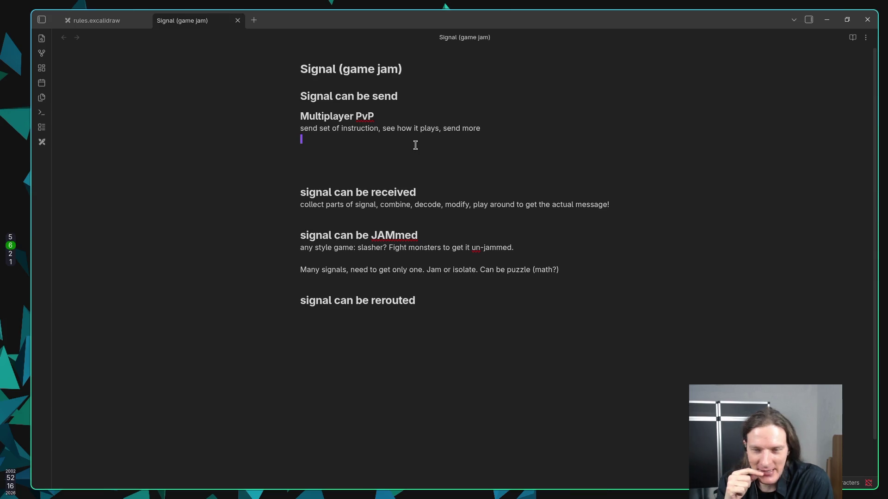
# Add the line 'reaction base game: receive signal - react to is ASAP' below the collect parts sentence.
pyautogui.press('Down')
pyautogui.press('Down')
pyautogui.press('Down')
pyautogui.press('Return')
pyautogui.write('reaction base game: ')
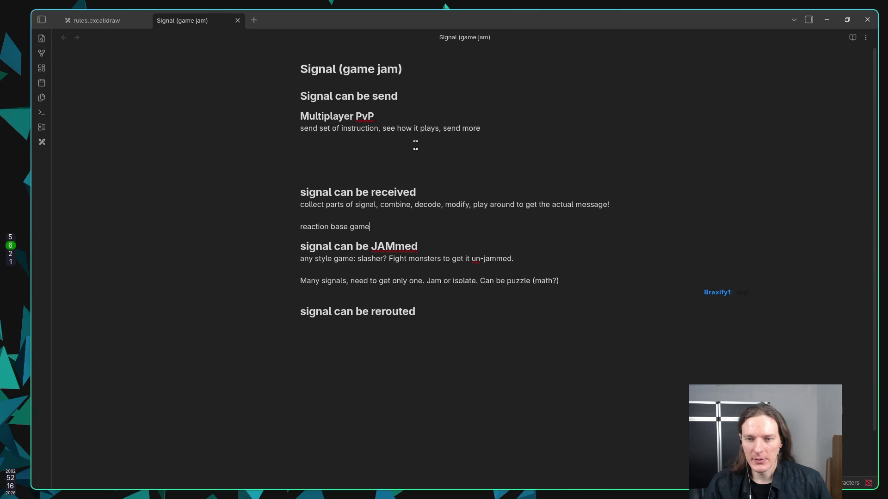
pyautogui.write('receive signal ')
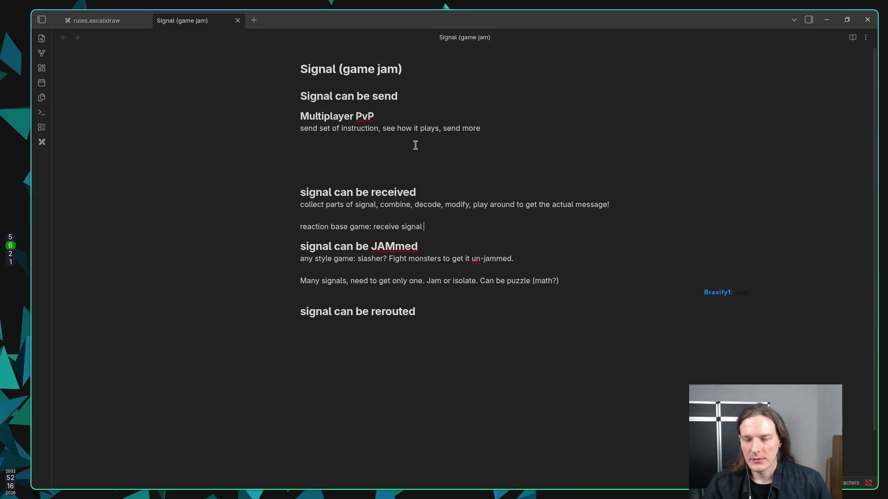
pyautogui.write('- react to ')
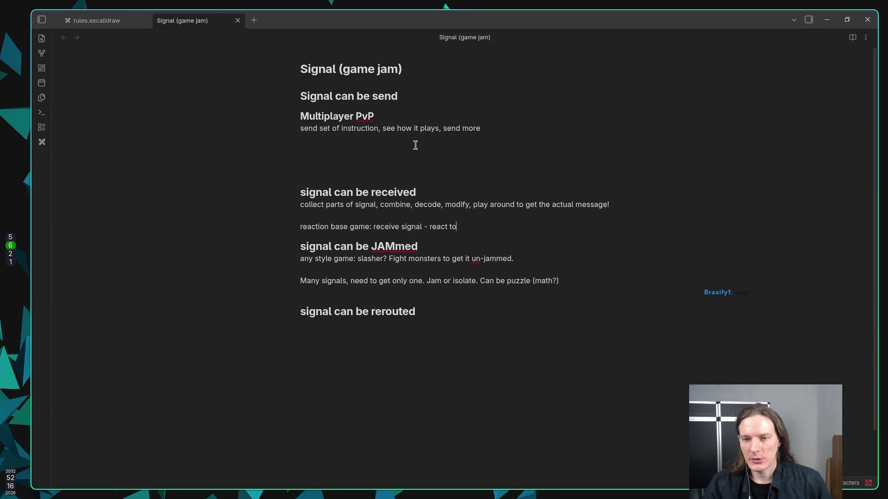
pyautogui.write('is ASAP')
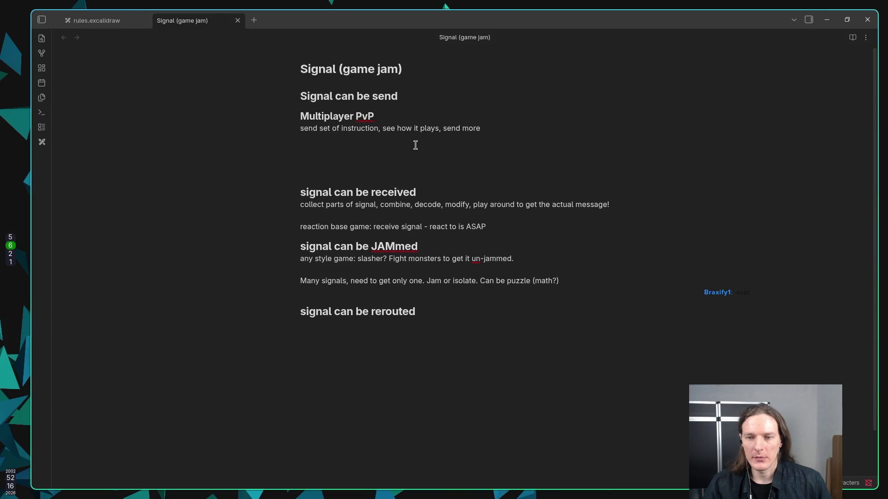
pyautogui.press('Return')
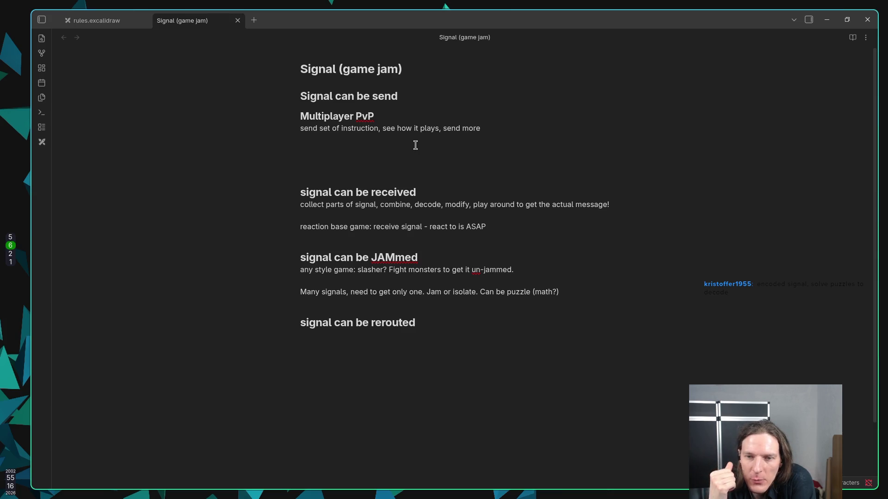
pyautogui.press('Up')
pyautogui.press('Up')
pyautogui.press('Up')
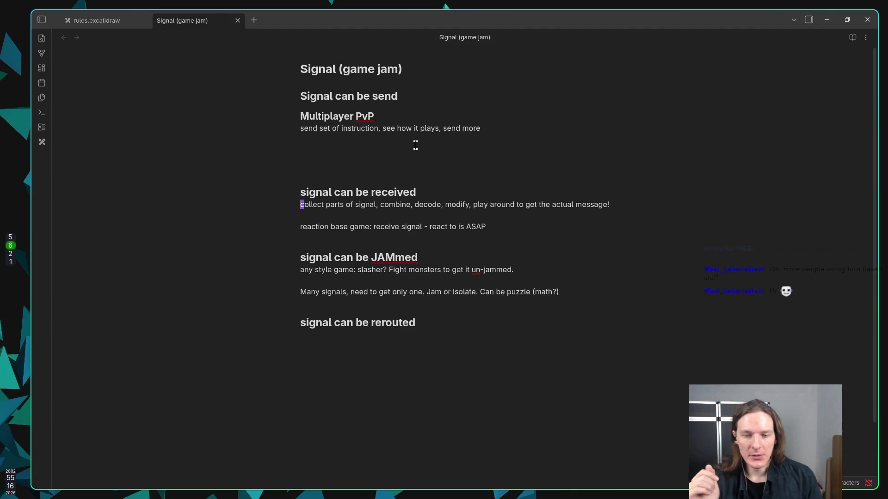
pyautogui.hotkey('alt', 'Tab')
# Run the Godot game with F5, stop it, and switch to the empty terminal workspace.
pyautogui.press('F5')
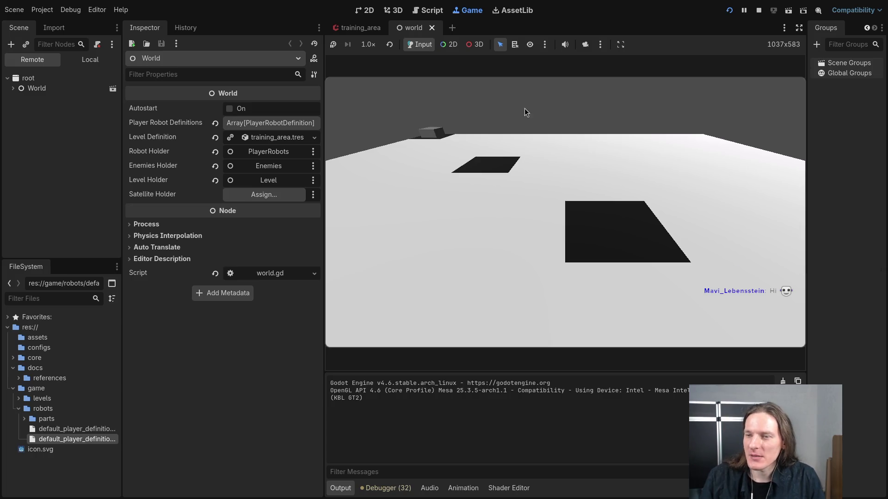
pyautogui.click(759, 10)
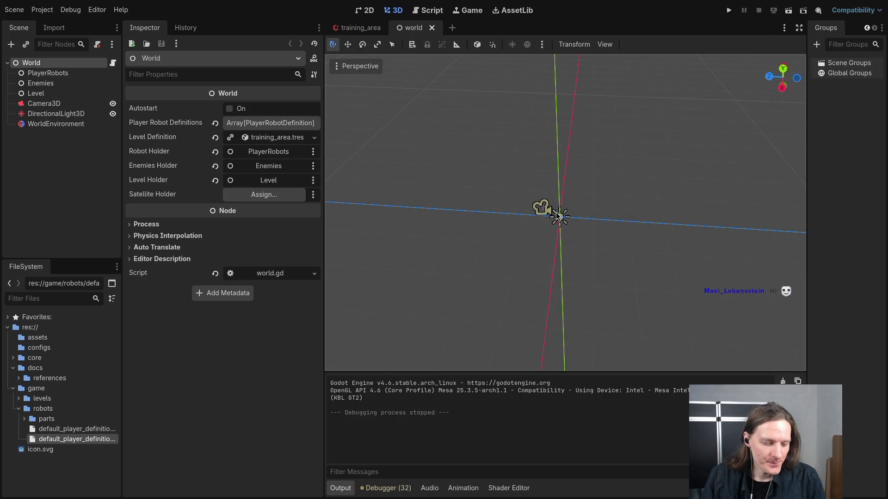
pyautogui.press('super+1')
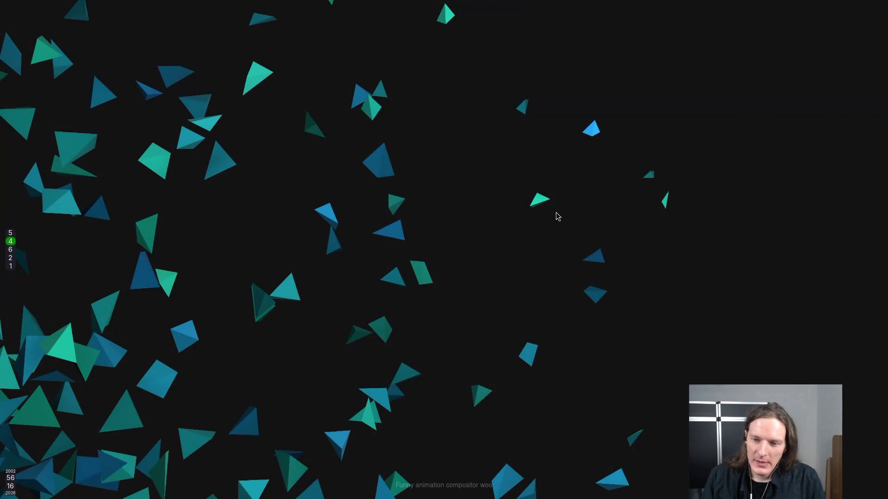
# Check the itch.io Jackie Jam #3 page with its SIGNAL theme, then return to the Obsidian note.
pyautogui.press('super+2')
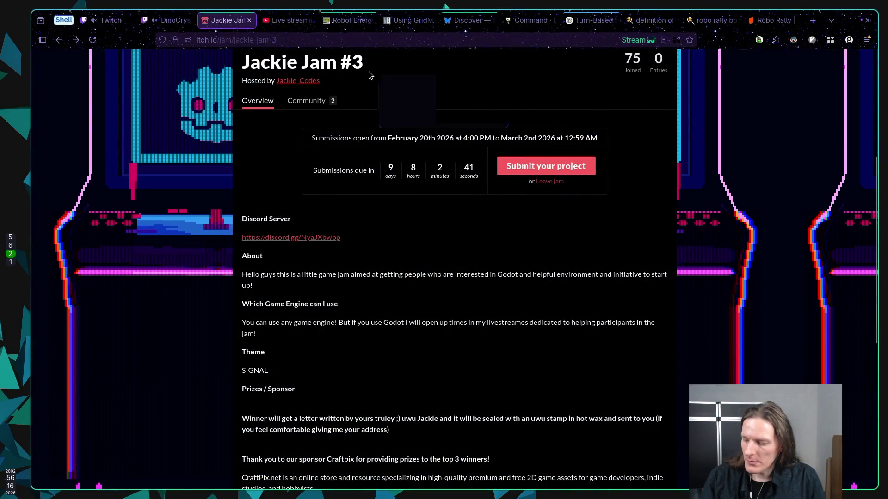
pyautogui.press('super+6')
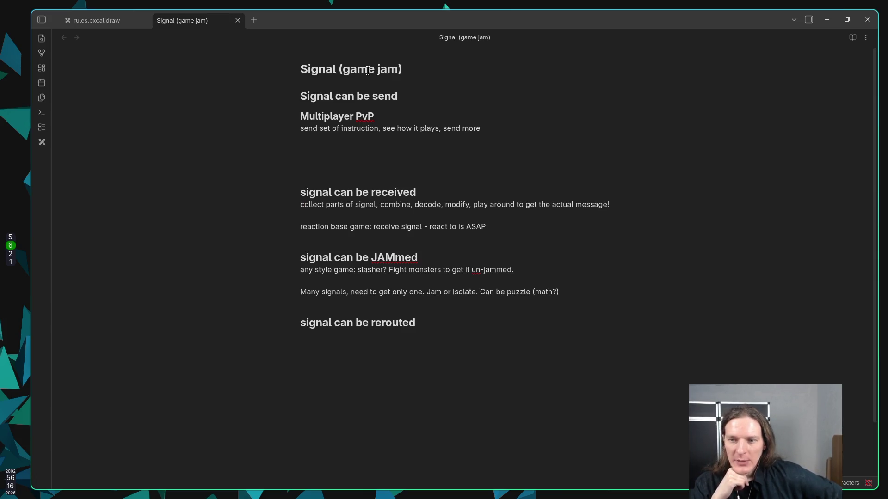
# Move with vim motions to the blank lines above 'signal can be received' and open a new line with o.
pyautogui.press('l')
pyautogui.press('l')
pyautogui.press('l')
pyautogui.press('l')
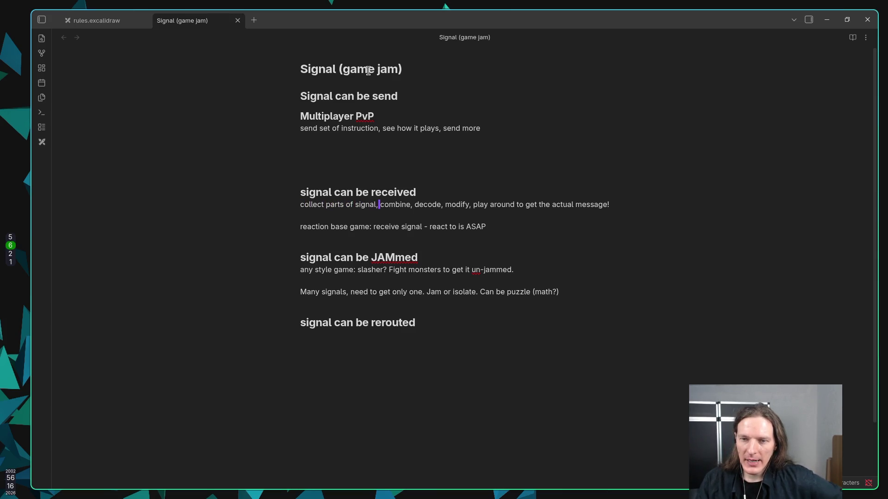
pyautogui.press('h')
pyautogui.press('h')
pyautogui.press('h')
pyautogui.press('e')
pyautogui.press('e')
pyautogui.press('e')
pyautogui.press('b')
pyautogui.press('b')
pyautogui.press('b')
pyautogui.press('b')
pyautogui.press('b')
pyautogui.press('b')
pyautogui.press('b')
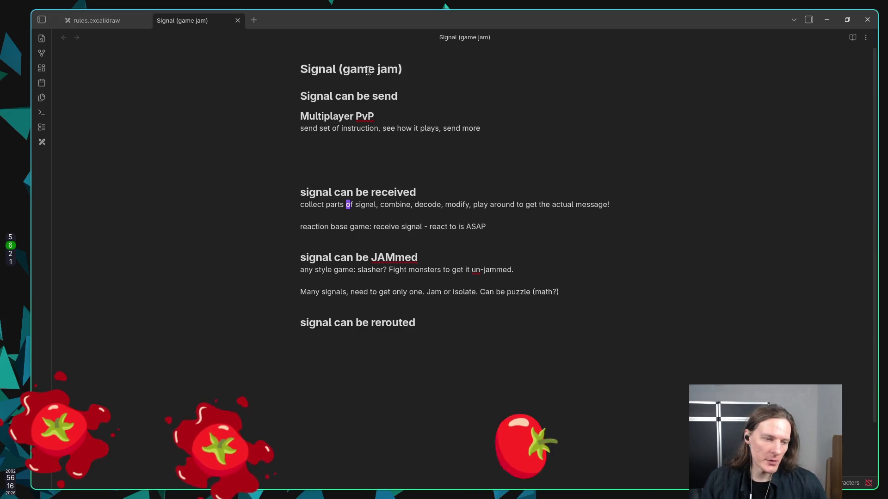
pyautogui.press('k')
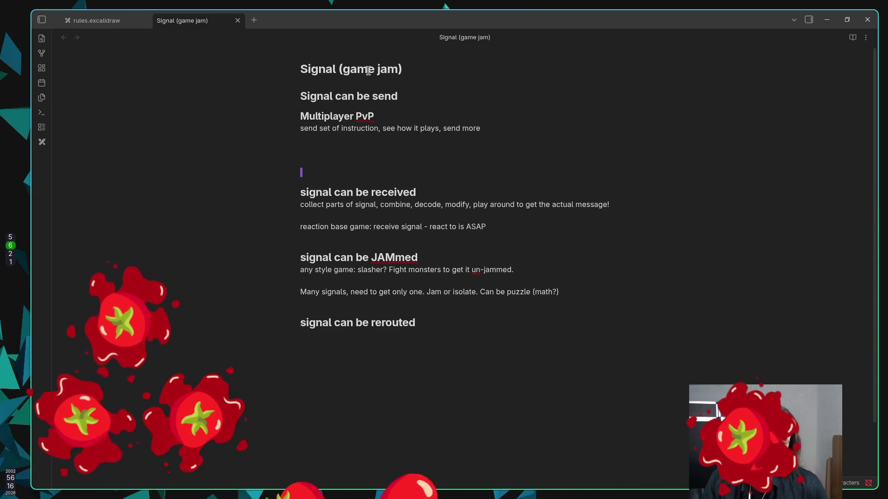
pyautogui.press('k')
pyautogui.press('k')
pyautogui.press('k')
pyautogui.press('j')
pyautogui.press('j')
pyautogui.press('k')
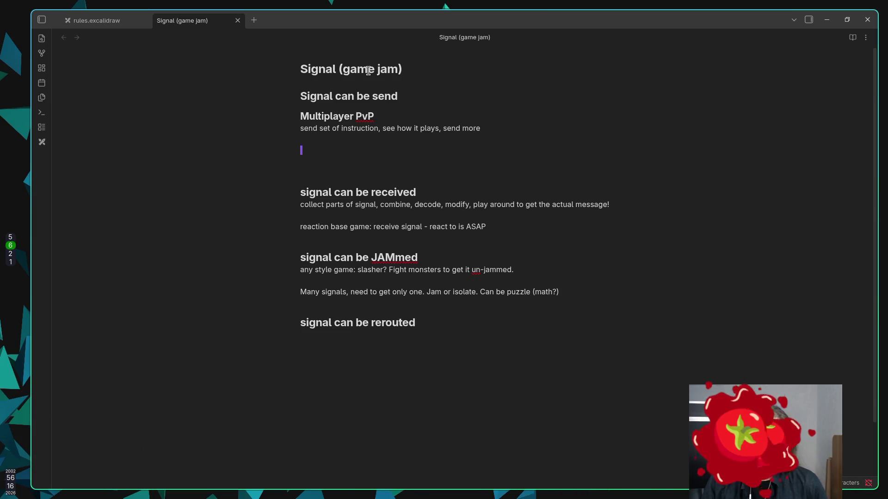
pyautogui.press('o')
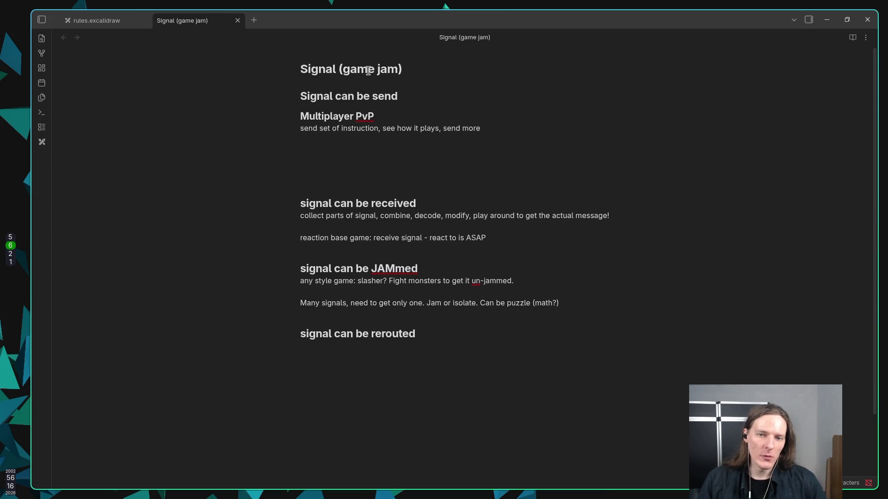
# Write 'Black box, have binary buttons to toggle. Press Send. Sends signal… get output' under Multiplayer PvP.
pyautogui.write('Blac')
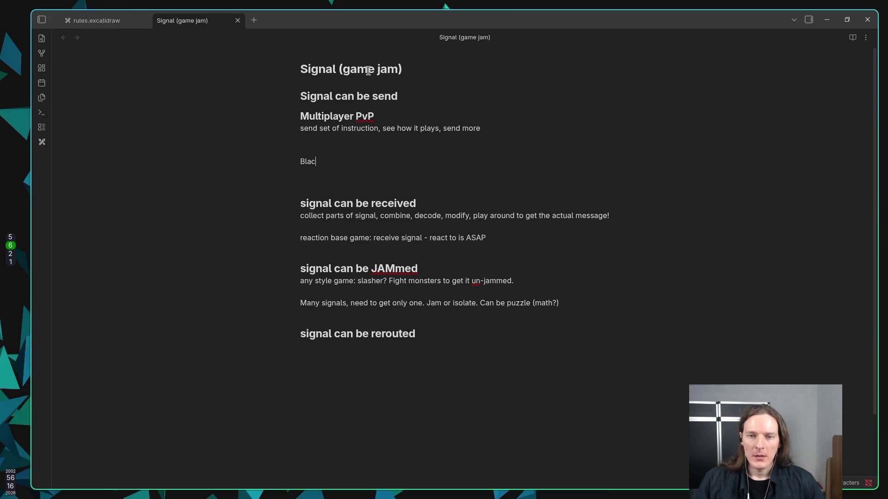
pyautogui.write('k box, ')
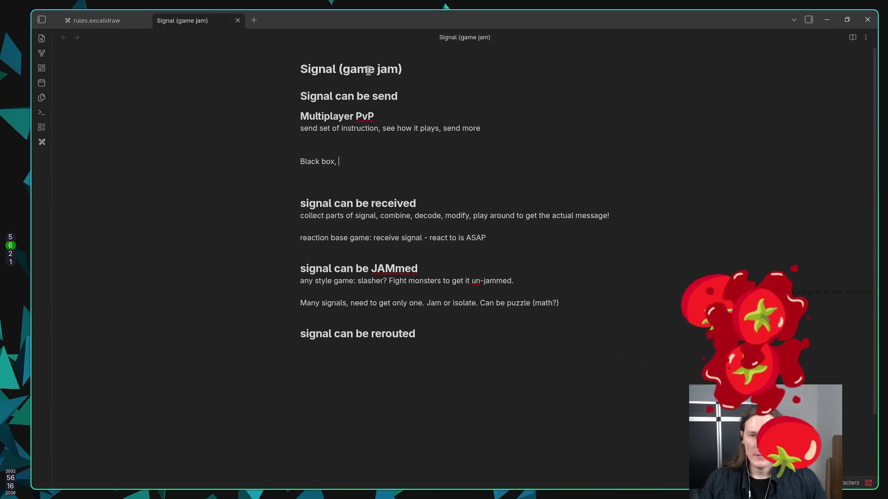
pyautogui.write('hav')
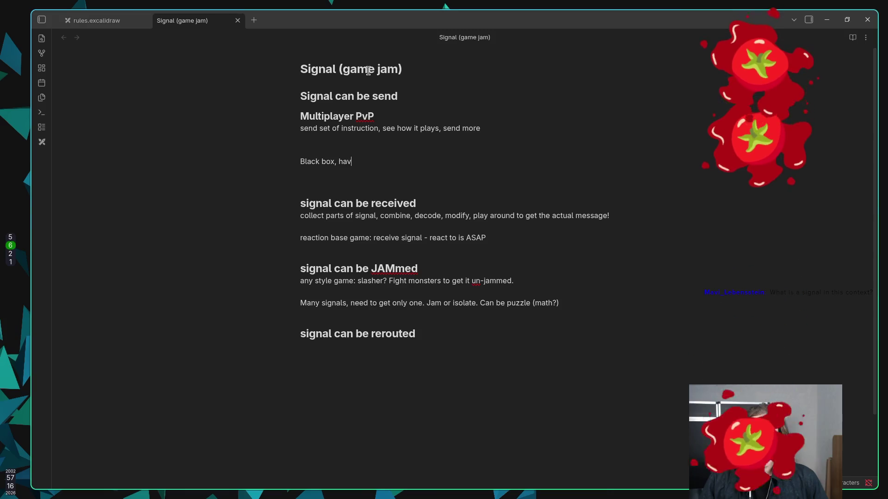
pyautogui.write('e binary b')
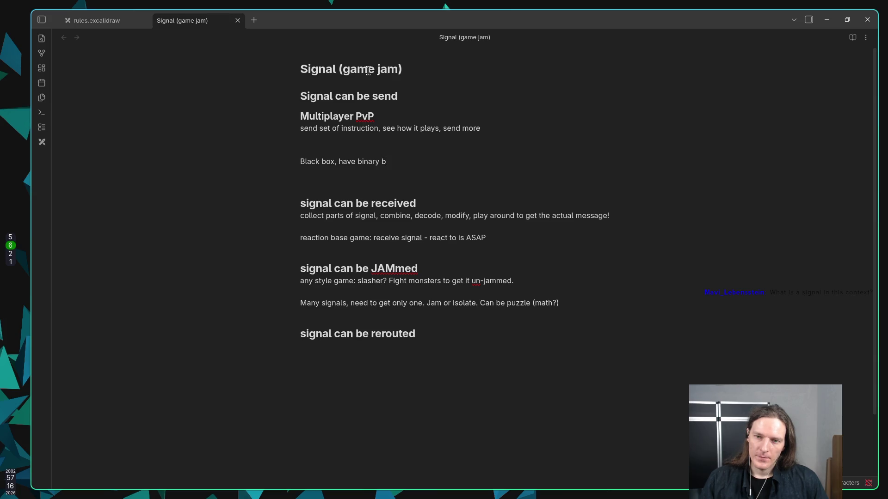
pyautogui.press('BackSpace')
pyautogui.write('buttons to toggl')
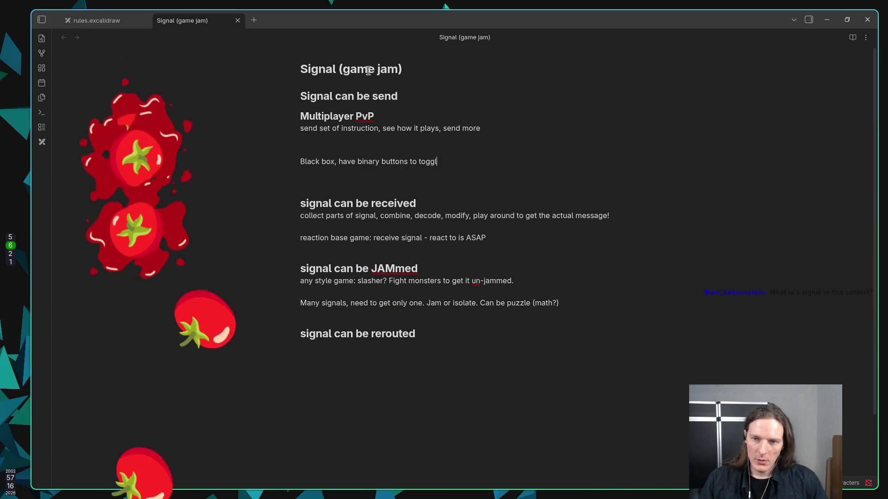
pyautogui.write('e. ')
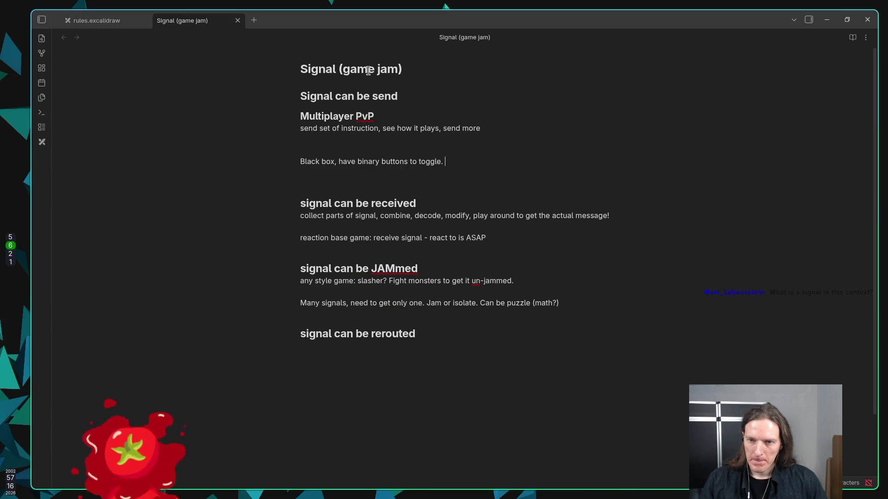
pyautogui.write('Pres')
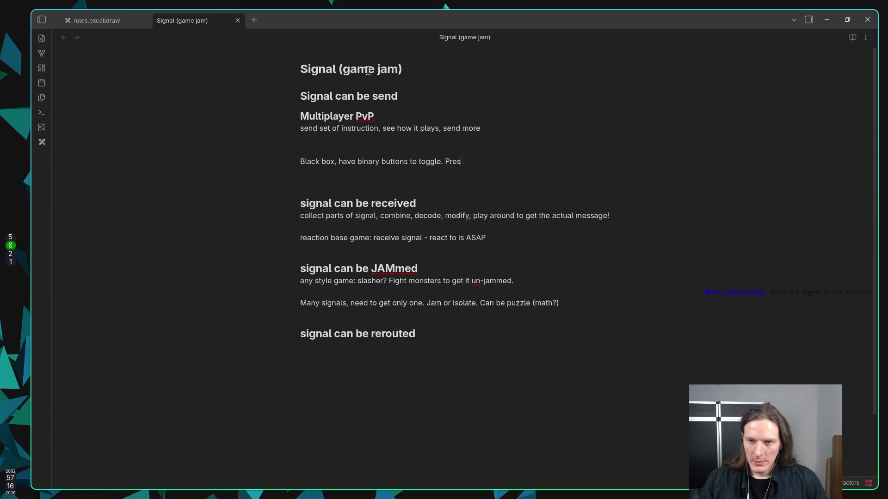
pyautogui.write('s Send. ')
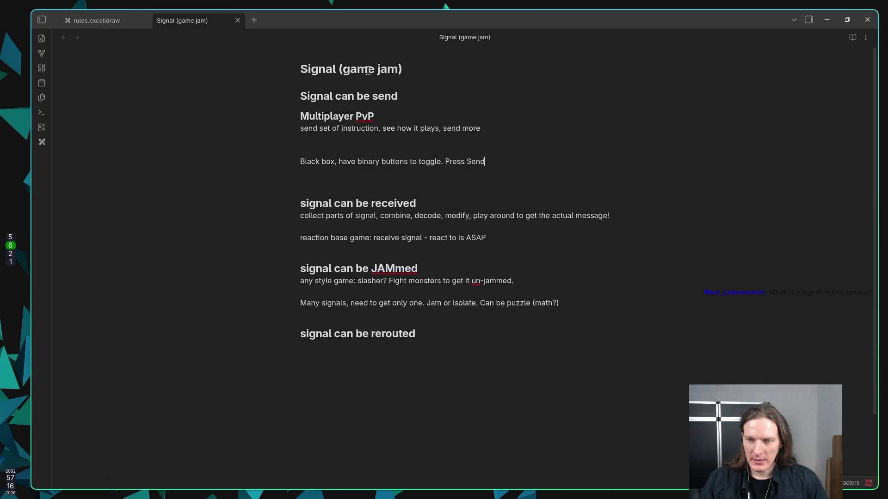
pyautogui.write('Sends signal')
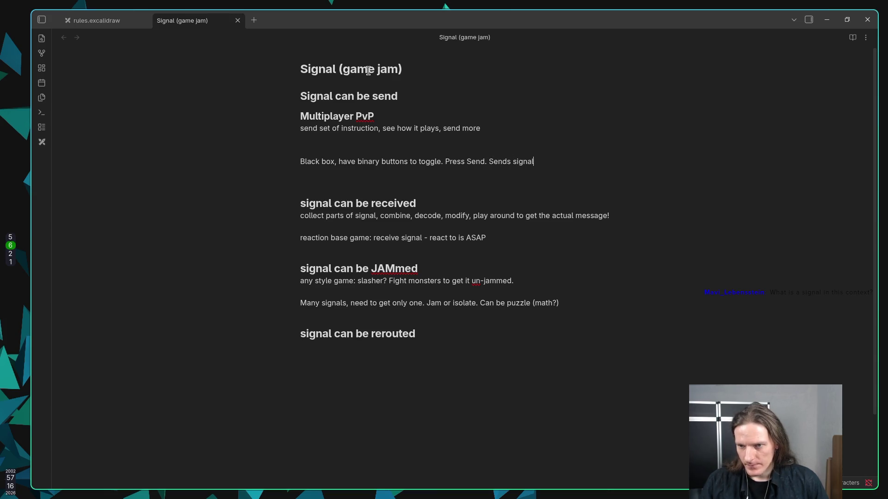
pyautogui.write(', something happens in t')
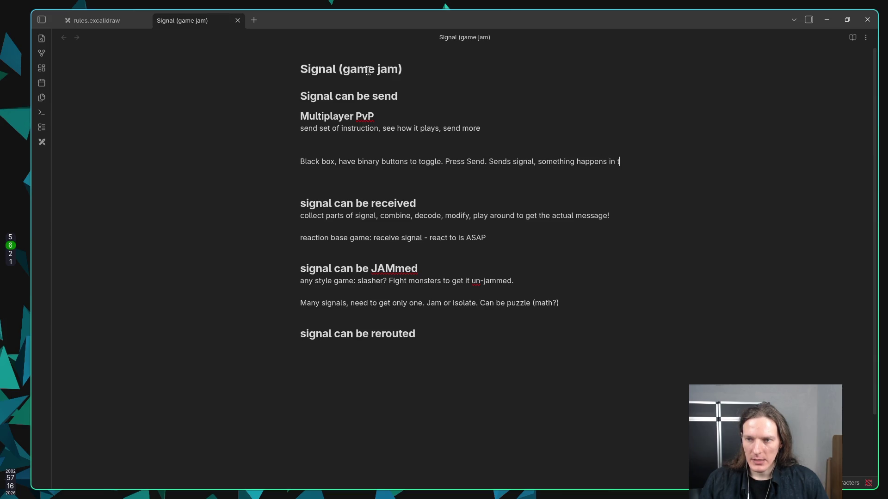
pyautogui.write('he box.')
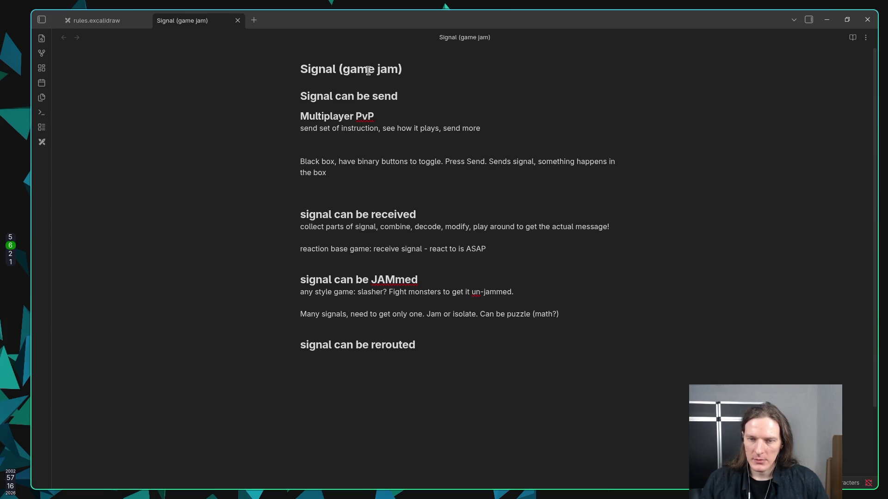
pyautogui.write(' get ')
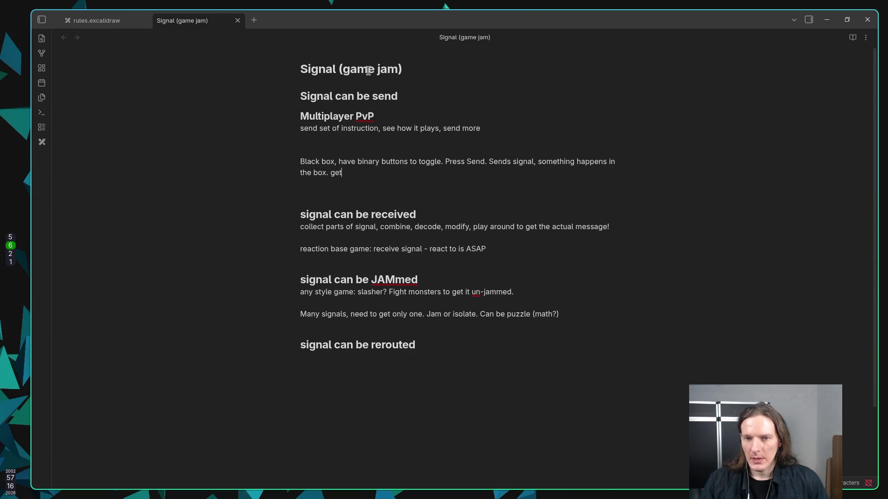
pyautogui.write('output. ')
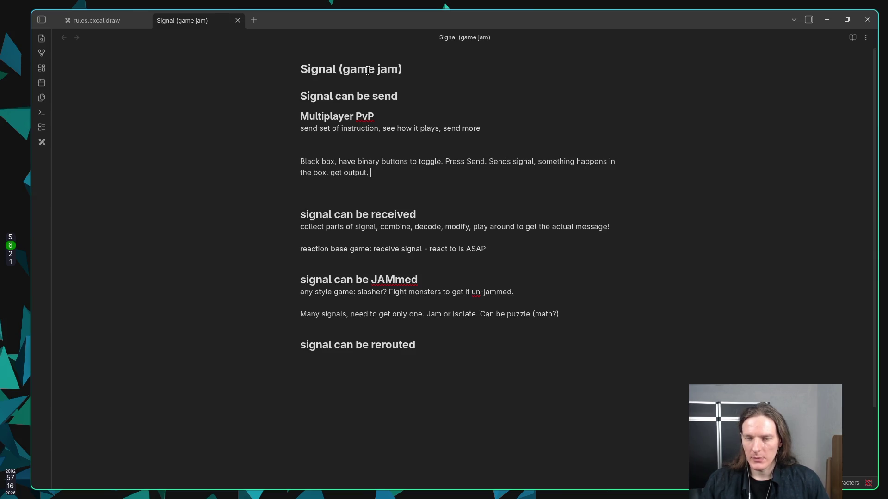
pyautogui.write('Goal i')
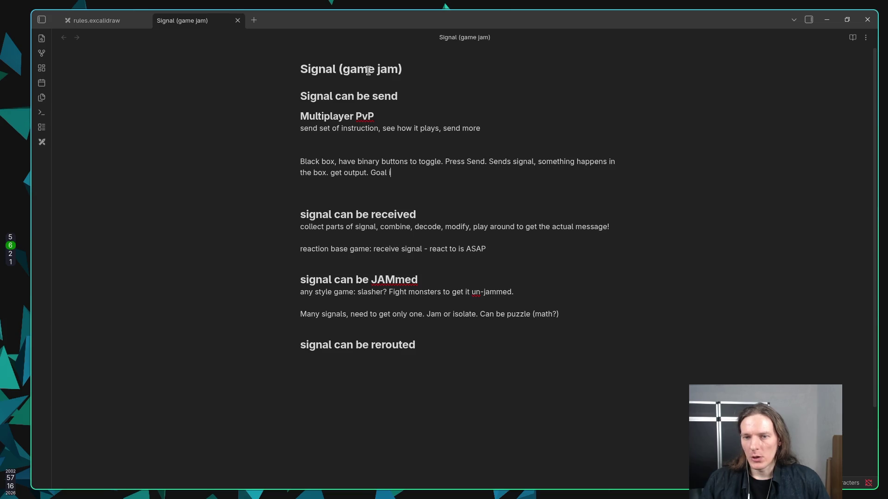
pyautogui.write('s to match ')
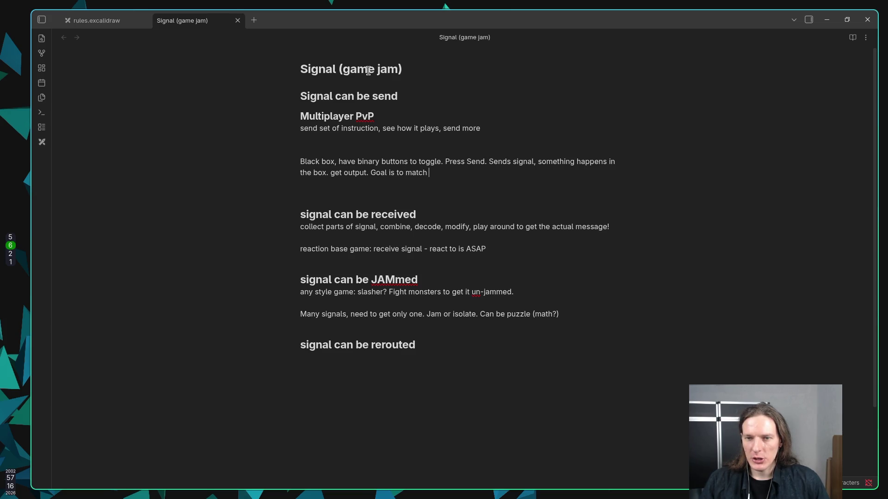
pyautogui.write('the outpu')
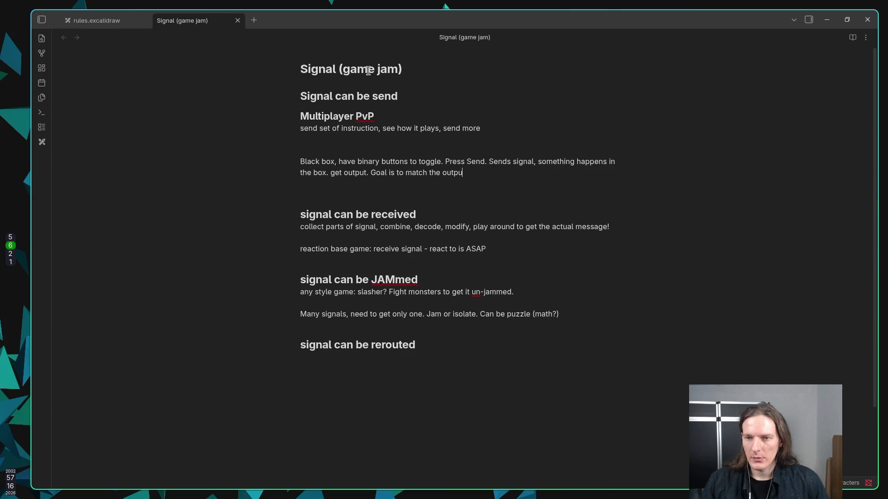
pyautogui.write('t (or someth')
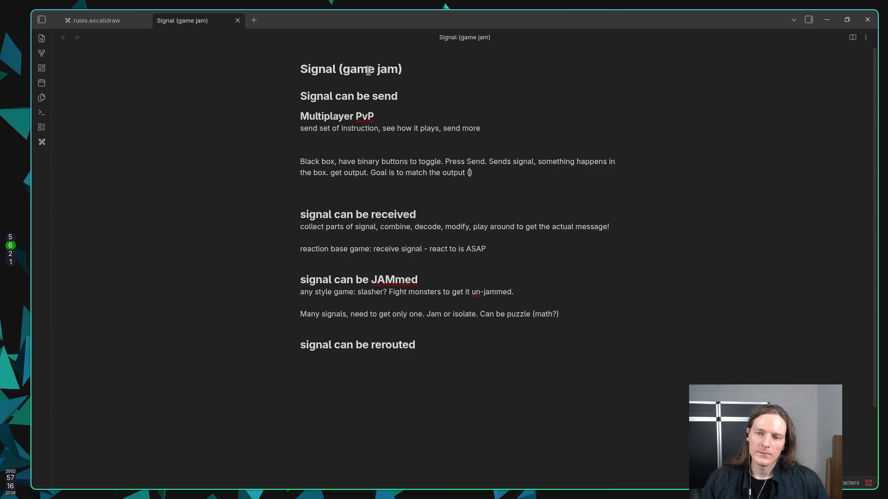
pyautogui.write('ing')
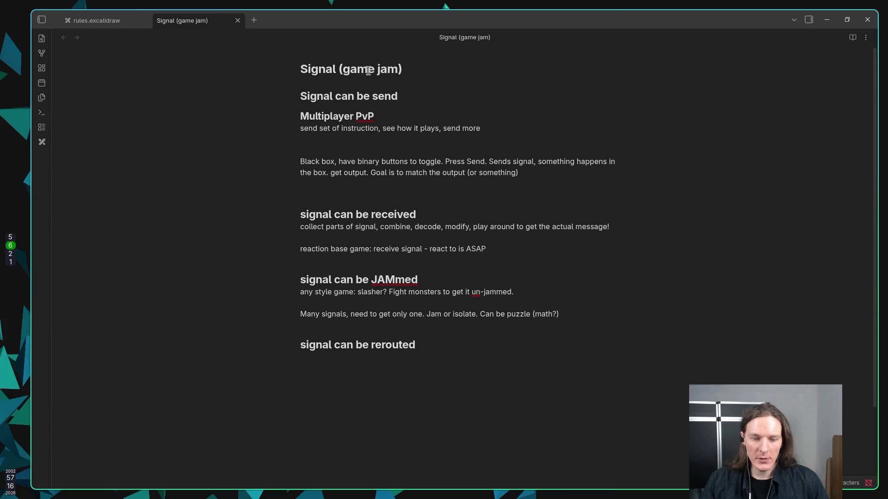
pyautogui.press('super+2')
pyautogui.scroll(5, 324, 88)
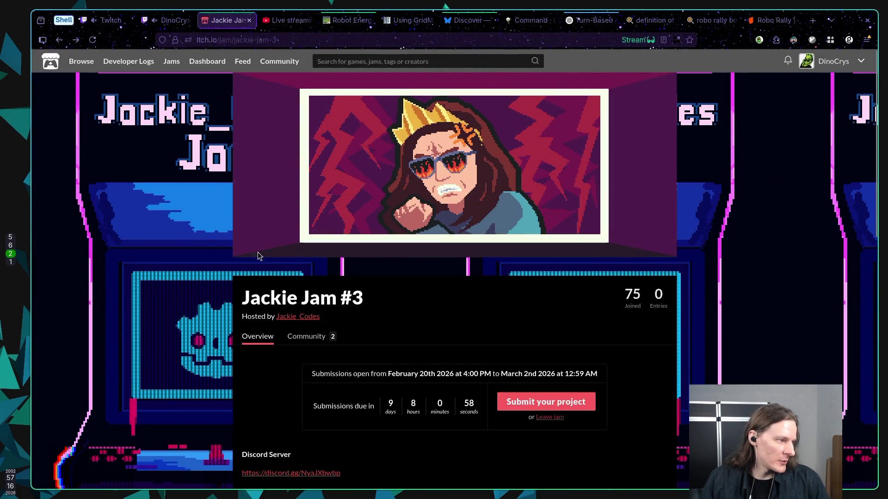
pyautogui.scroll(-5, 411, 295)
pyautogui.scroll(5, 268, 307)
pyautogui.scroll(-5, 309, 300)
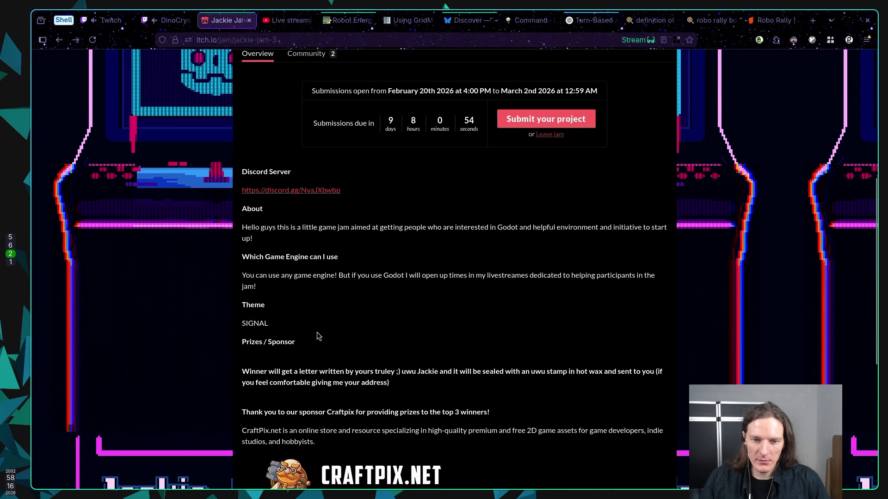
pyautogui.scroll(-5, 312, 340)
pyautogui.scroll(3, 350, 350)
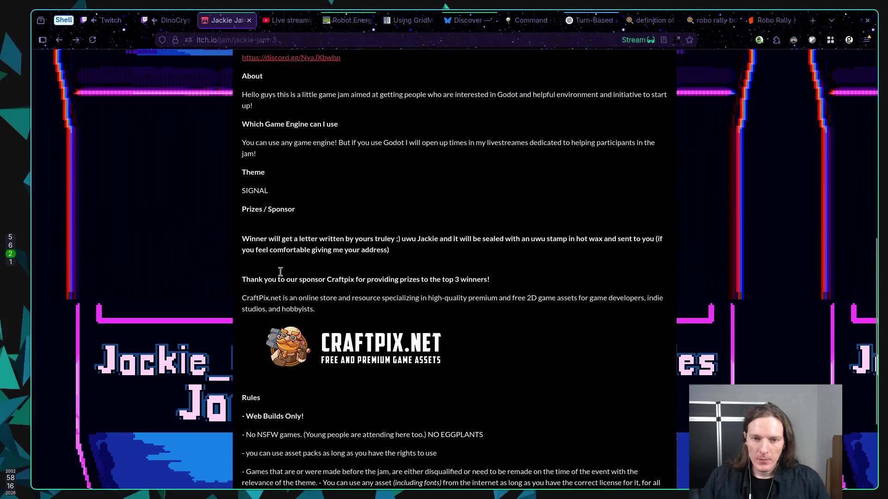
pyautogui.scroll(2, 281, 276)
pyautogui.scroll(4, 277, 247)
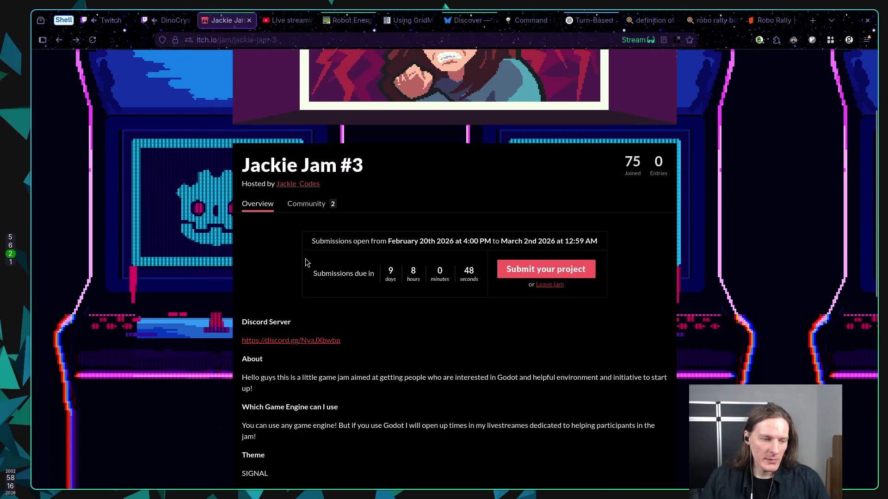
pyautogui.scroll(-3, 269, 343)
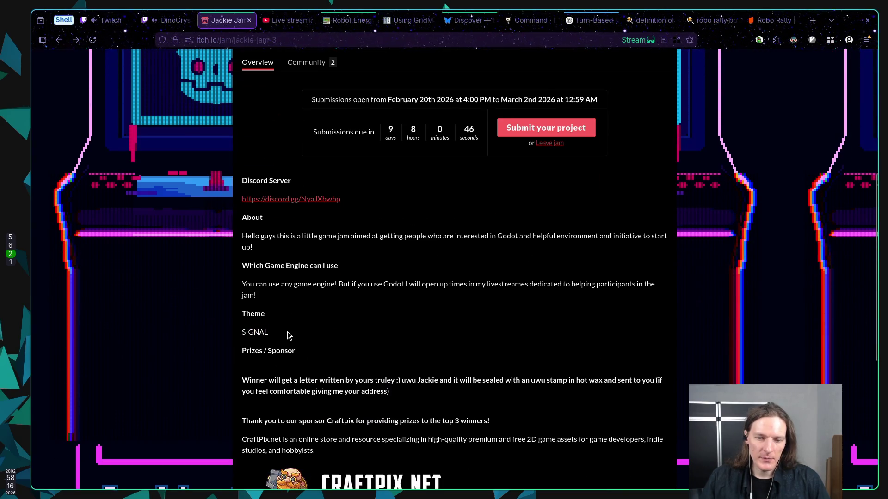
pyautogui.scroll(-4, 324, 337)
pyautogui.doubleClick(459, 386)
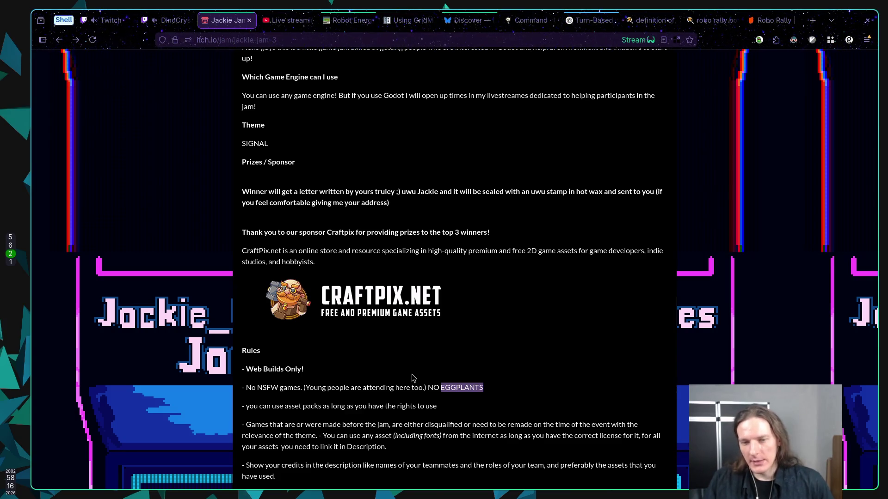
pyautogui.scroll(5, 393, 364)
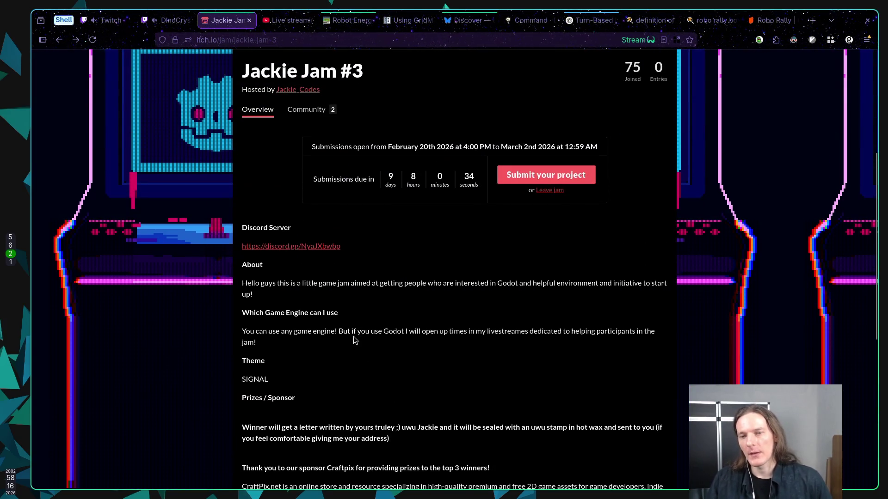
pyautogui.scroll(1, 354, 337)
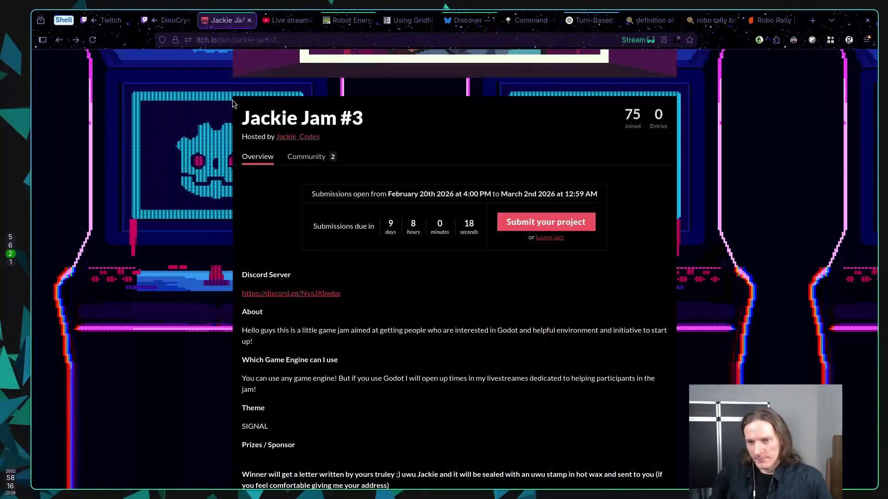
pyautogui.press('super+6')
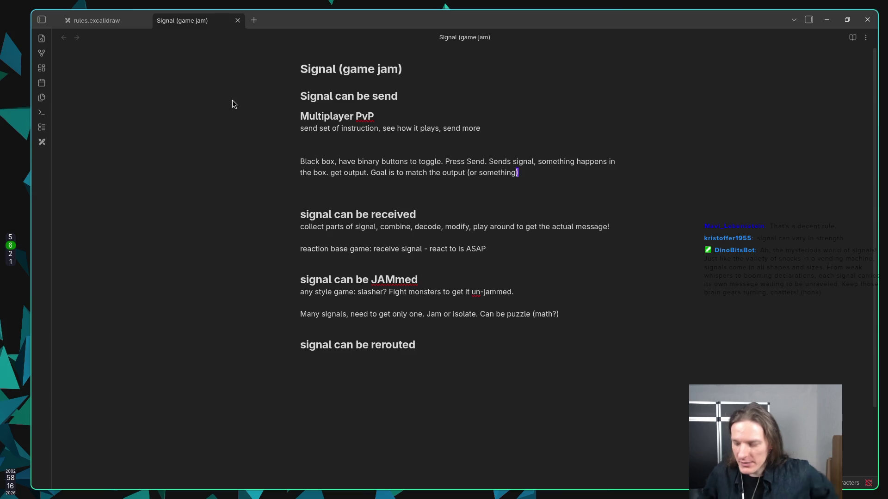
# Add a '## signal can vary in strength' heading on the empty line below the idea.
pyautogui.press('Down')
pyautogui.press('Down')
pyautogui.press('Down')
pyautogui.press('Down')
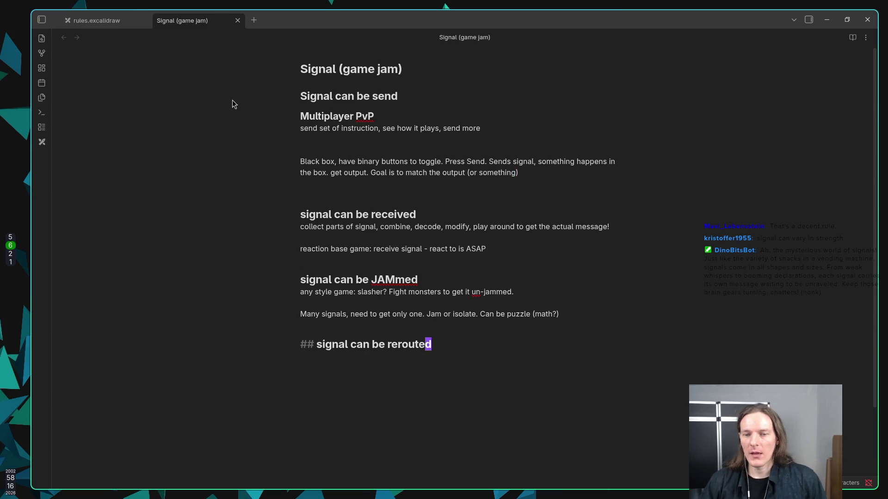
pyautogui.write('#')
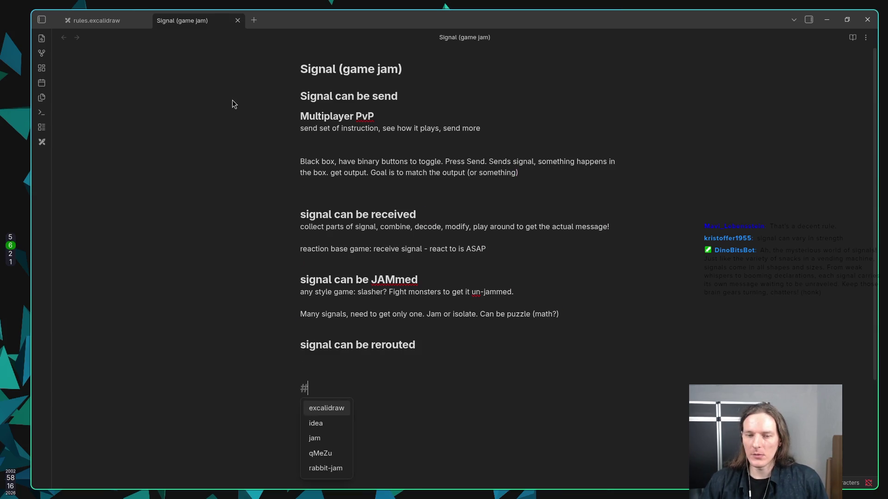
pyautogui.write('# sig')
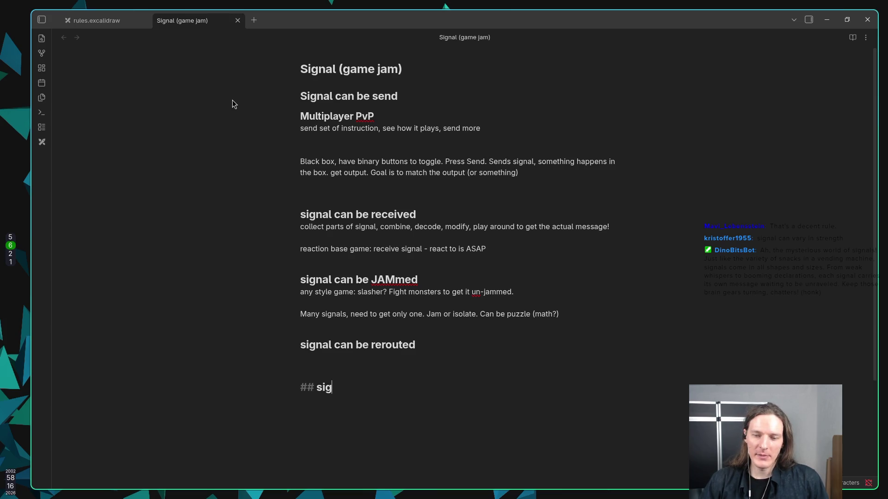
pyautogui.write('nla c')
pyautogui.press('BackSpace')
pyautogui.press('BackSpace')
pyautogui.press('BackSpace')
pyautogui.write('al can vary ')
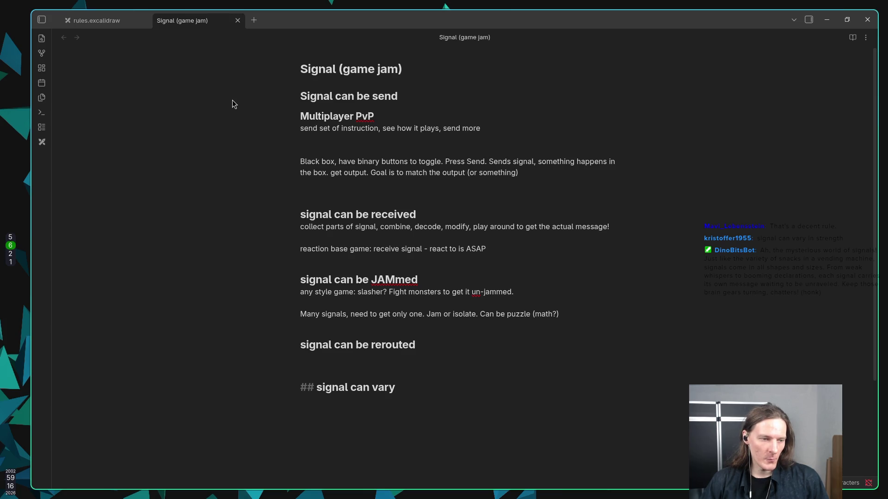
pyautogui.write('in ')
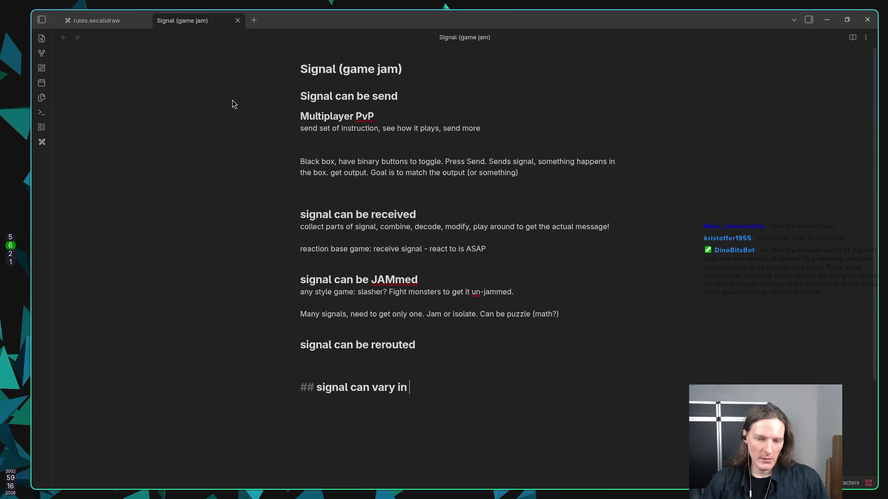
pyautogui.write('streng')
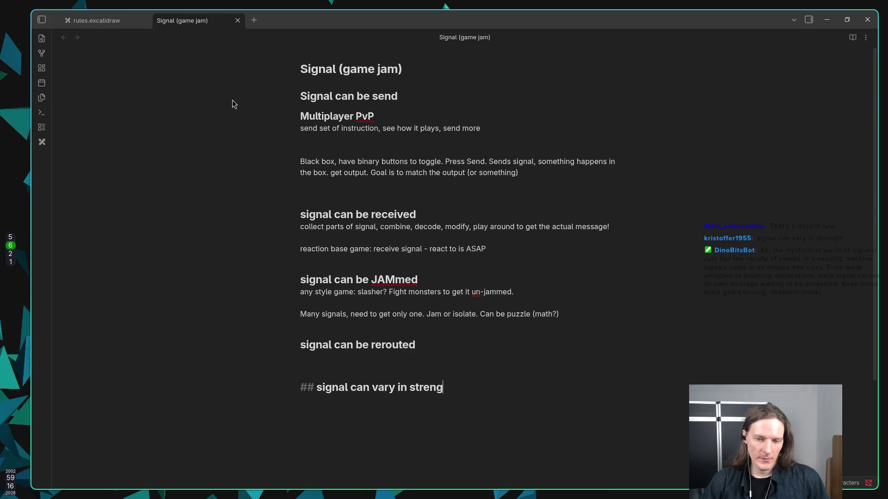
pyautogui.write('th')
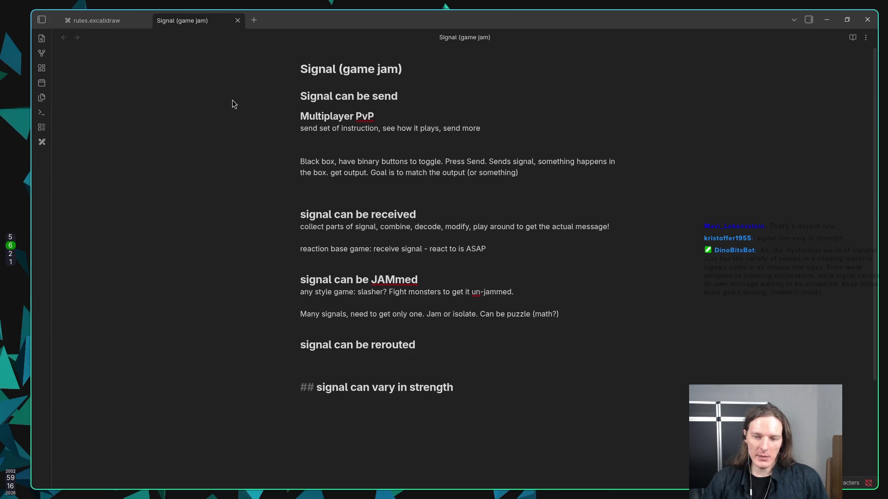
pyautogui.press('Escape')
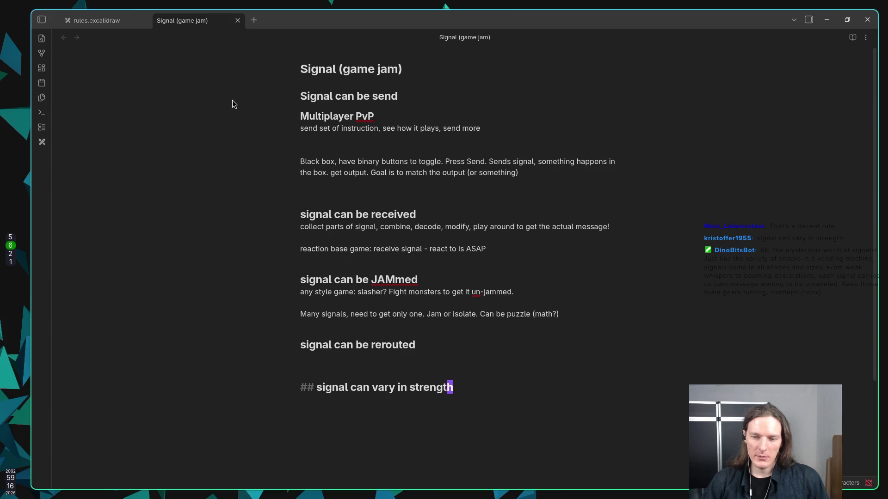
# Cut the 'signal can vary in strength' heading and paste it beneath the JAMmed heading.
pyautogui.press('k')
pyautogui.press('k')
pyautogui.press('k')
pyautogui.press('k')
pyautogui.press('k')
pyautogui.press('k')
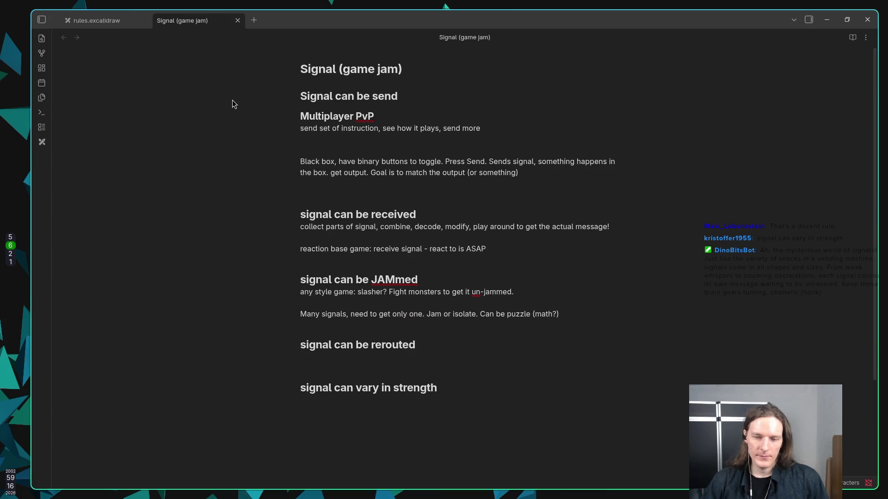
pyautogui.press('j')
pyautogui.press('j')
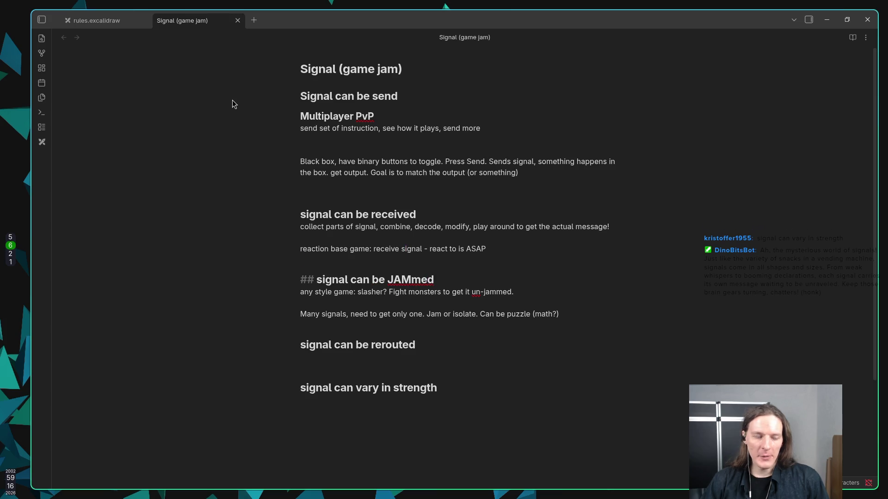
pyautogui.press('j')
pyautogui.press('k')
pyautogui.press('k')
pyautogui.press('k')
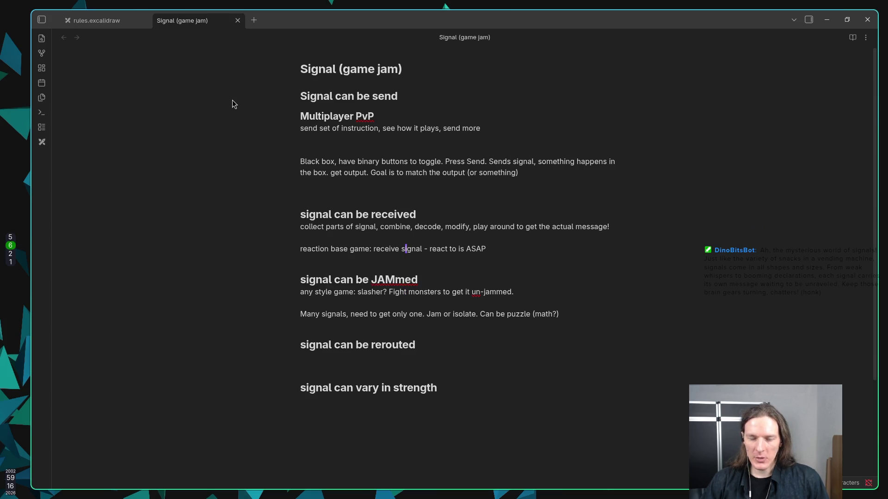
pyautogui.press('k')
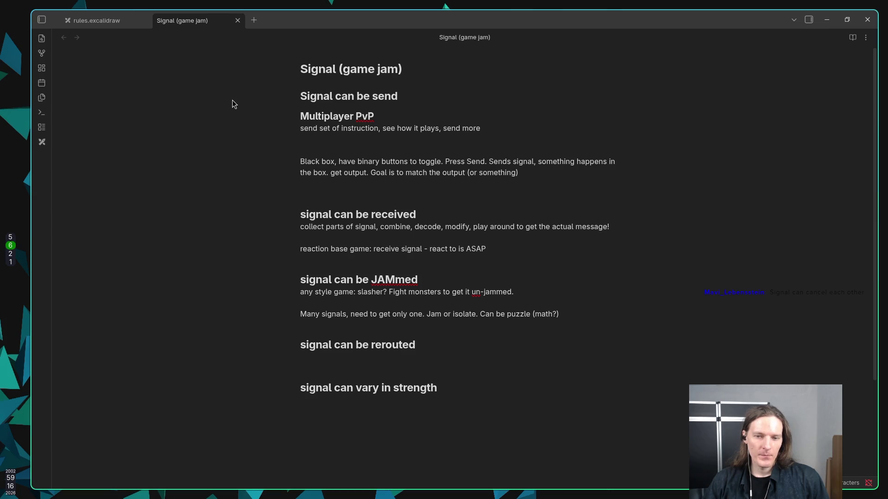
pyautogui.press('j')
pyautogui.press('j')
pyautogui.press('j')
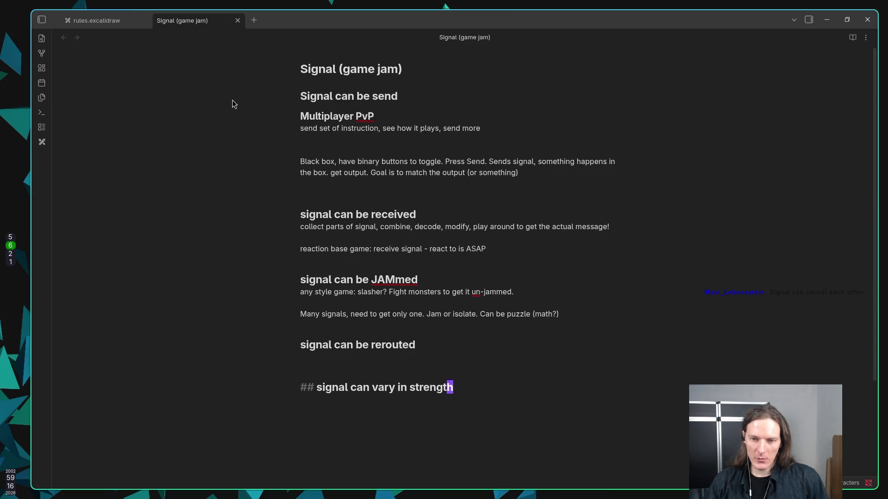
pyautogui.press('d')
pyautogui.press('d')
pyautogui.press('k')
pyautogui.press('k')
pyautogui.press('k')
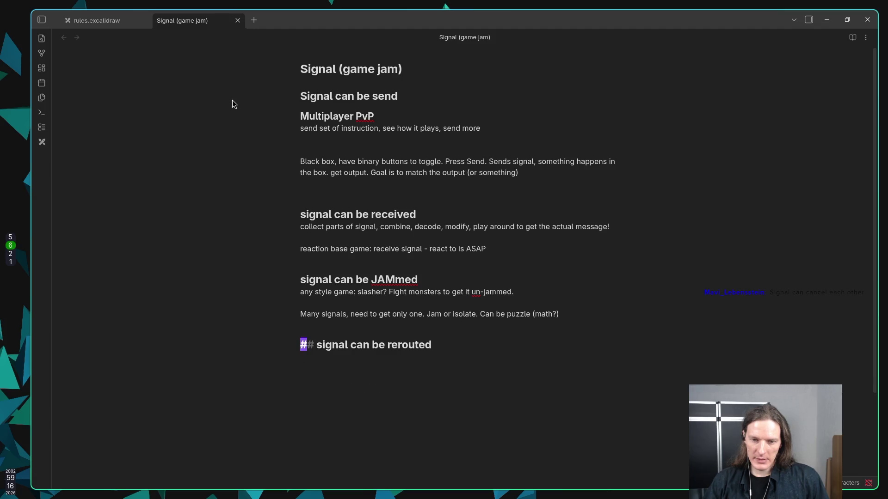
pyautogui.press('k')
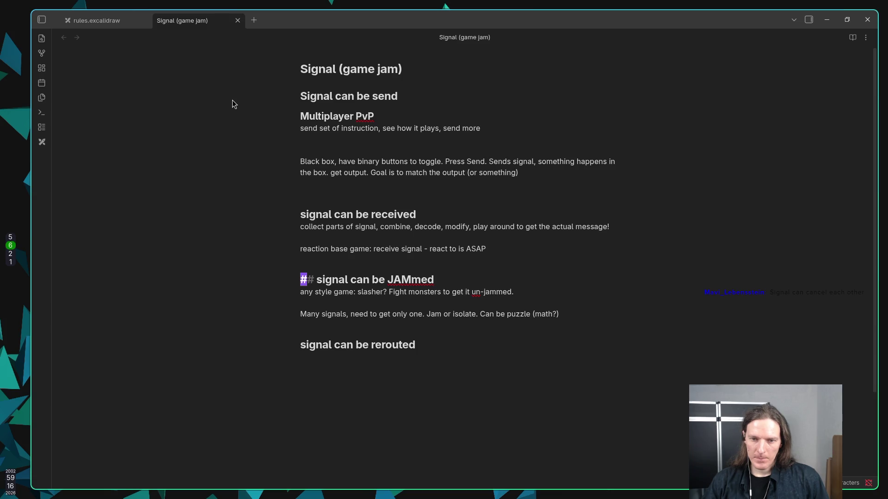
pyautogui.press('o')
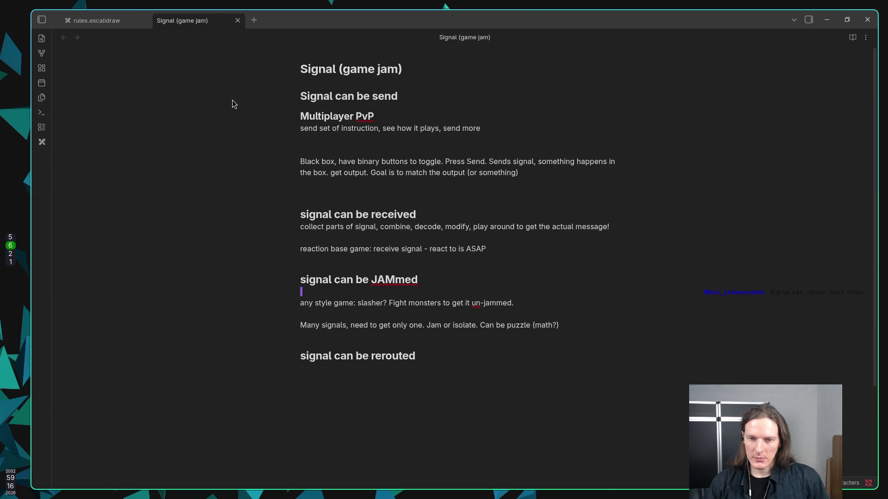
pyautogui.write('signal can vary in strength')
pyautogui.press('Escape')
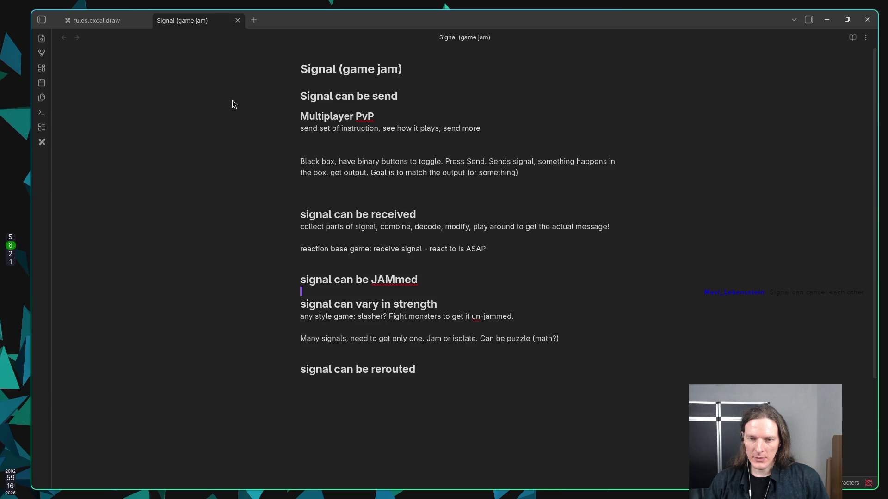
pyautogui.press('d')
pyautogui.press('d')
# Strip the ## from 'vary in strength' and shorten the JAMmed heading to 'signal can:'.
pyautogui.press('x')
pyautogui.press('x')
pyautogui.press('k')
pyautogui.press('l')
pyautogui.press('w')
pyautogui.press('w')
pyautogui.press('w')
pyautogui.press('d')
pyautogui.press('w')
pyautogui.press('i')
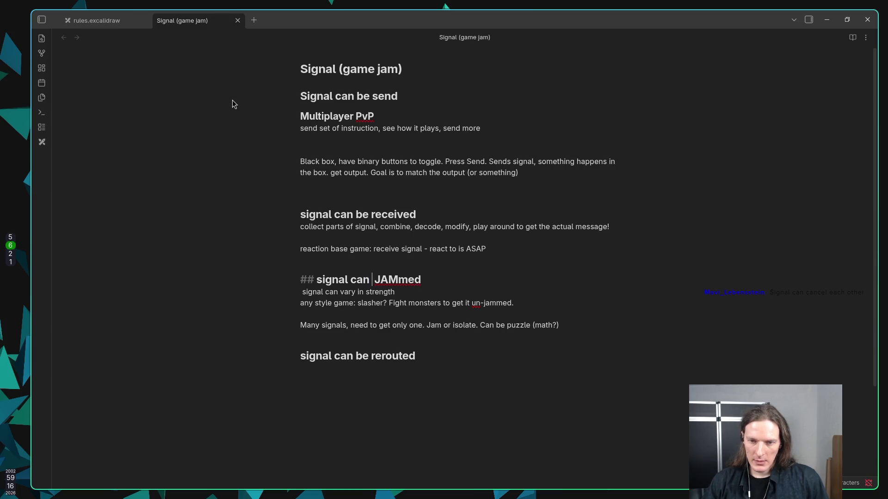
pyautogui.press('BackSpace')
pyautogui.write(':')
pyautogui.press('Return')
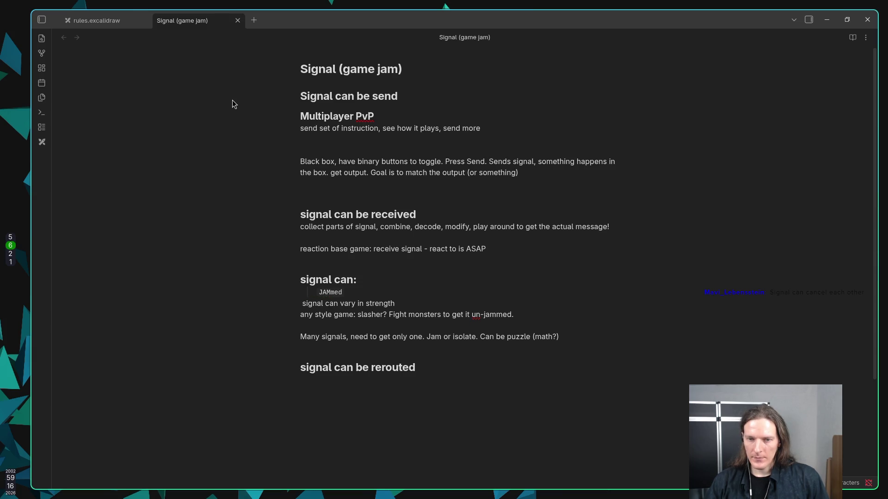
# Turn the JAMmed line into a '- be JAMmed' bullet.
pyautogui.write('(')
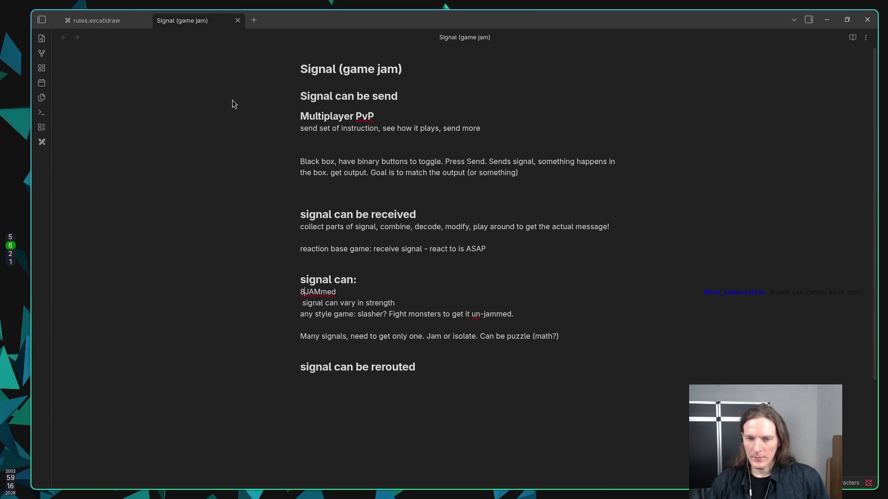
pyautogui.press('BackSpace')
pyautogui.write('&')
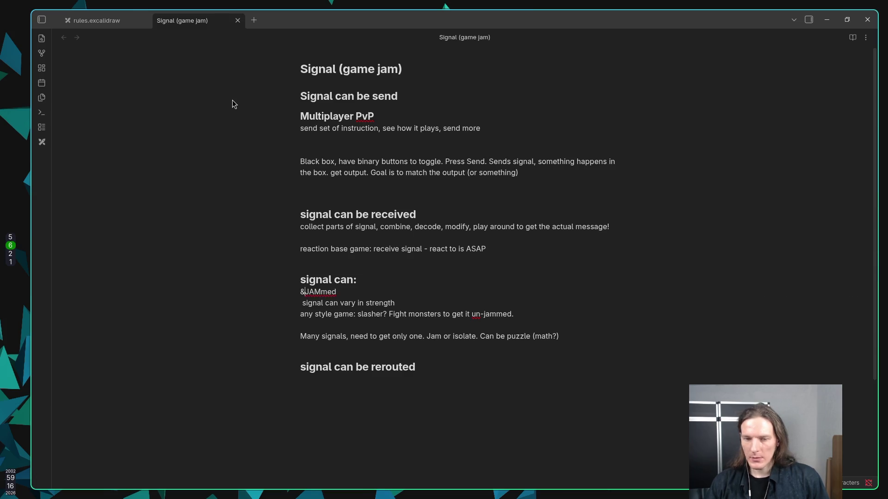
pyautogui.write('*')
pyautogui.press('BackSpace')
pyautogui.press('BackSpace')
pyautogui.write('- be')
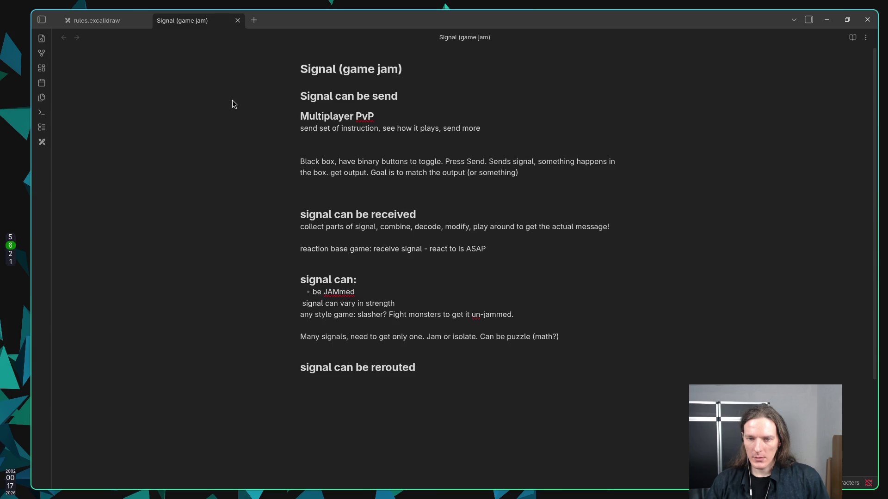
# Make 'vary in strength' a bullet and add a 'cancel each other' bullet below it.
pyautogui.press('Up')
pyautogui.press('End')
pyautogui.press('Return')
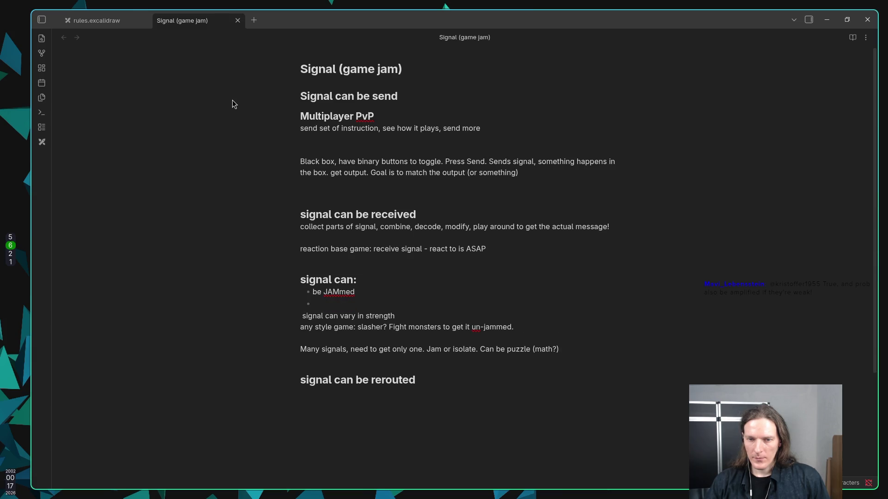
pyautogui.press('Delete')
pyautogui.hotkey('ctrl', 'Delete')
pyautogui.hotkey('ctrl', 'Delete')
pyautogui.press('Delete')
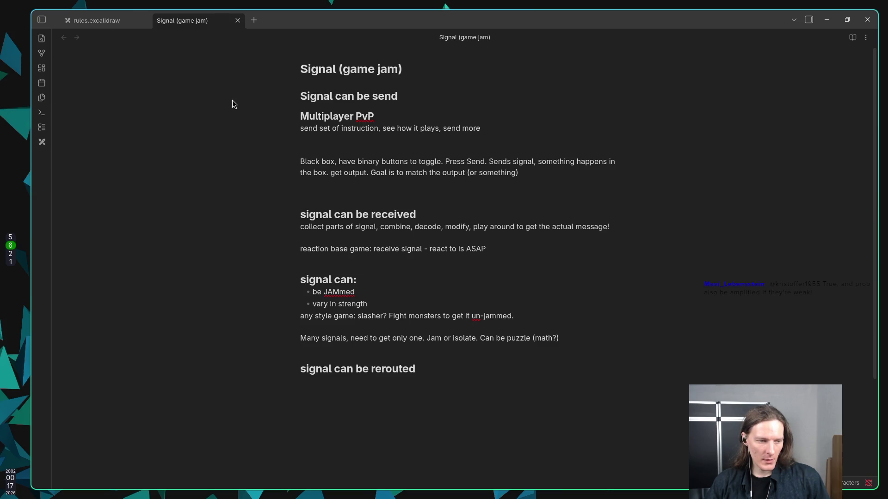
pyautogui.press('Return')
pyautogui.write('cancel ')
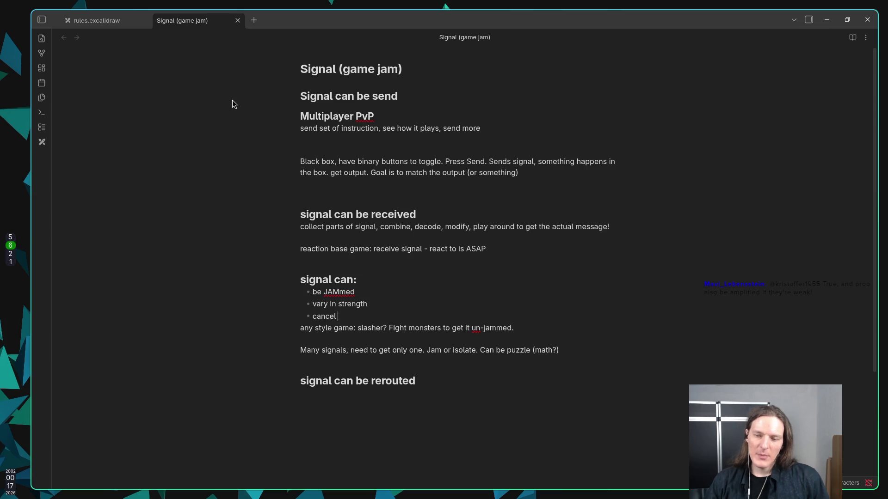
pyautogui.write('each')
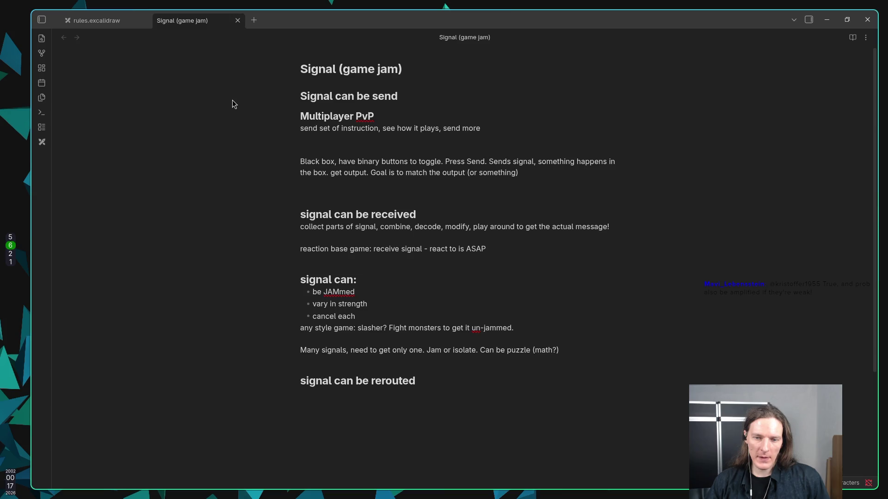
pyautogui.write(' other')
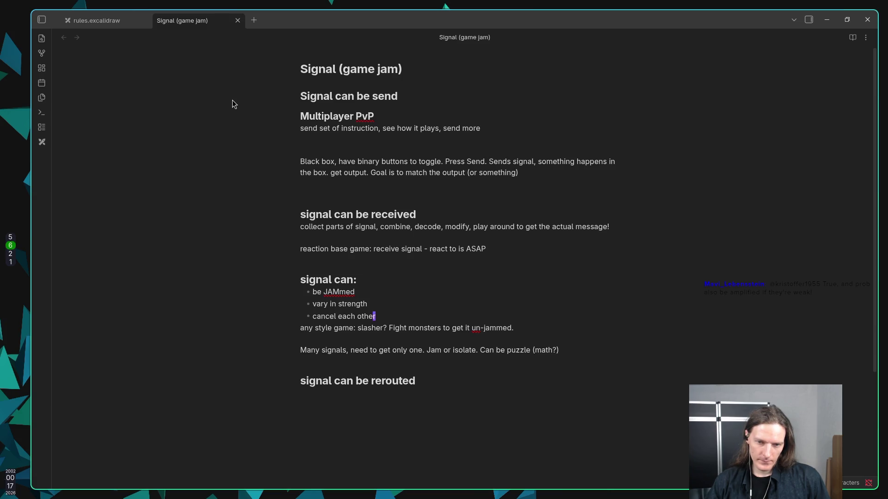
# Add an 'amplified' bullet at the end of the list.
pyautogui.press('k')
pyautogui.press('k')
pyautogui.press('k')
pyautogui.press('j')
pyautogui.press('j')
pyautogui.press('j')
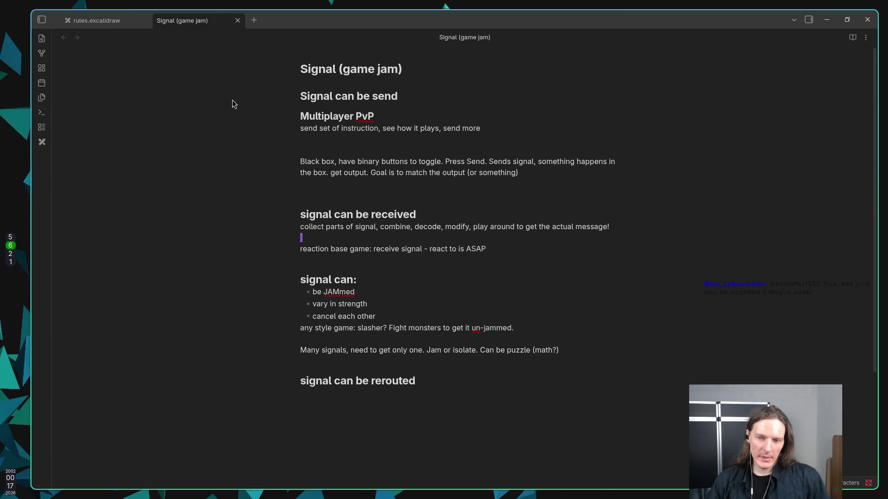
pyautogui.press('k')
pyautogui.press('o')
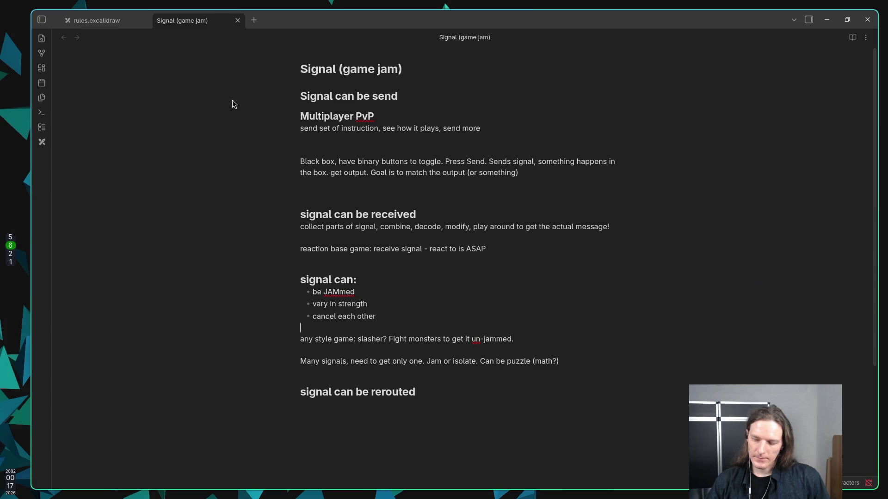
pyautogui.write('*')
pyautogui.write('ampl')
pyautogui.write('ified')
pyautogui.press('Escape')
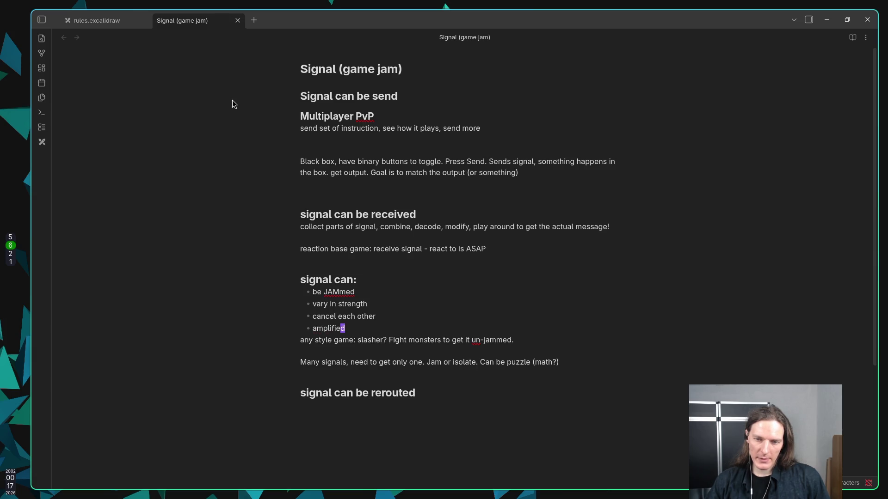
pyautogui.press('k')
pyautogui.press('k')
pyautogui.press('k')
pyautogui.press('k')
pyautogui.press('k')
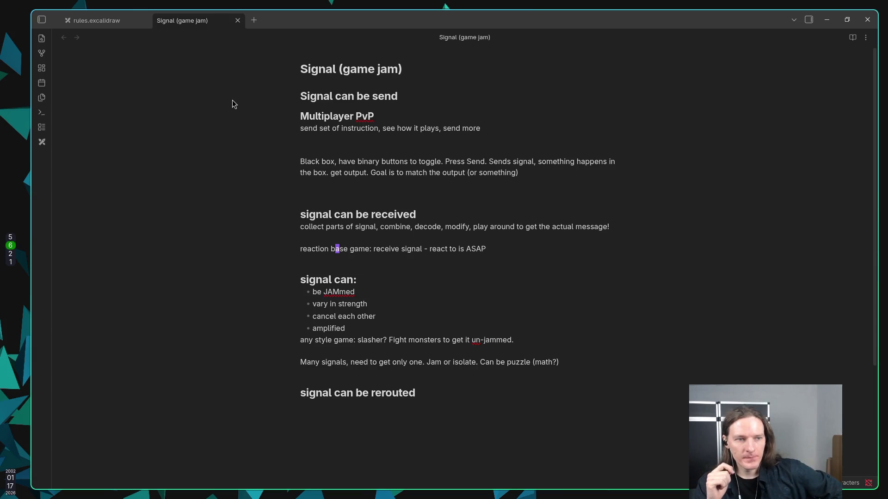
# Switch to the browser workspace showing the itch.io Jackie Jam #3 page.
pyautogui.press('super+2')
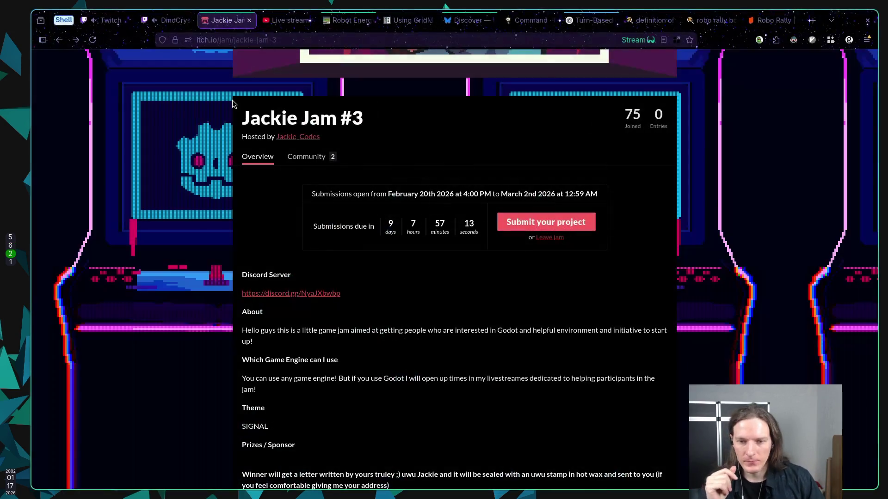
# Close the Twitch stream tab, check the Stream Manager, then return to the Obsidian Signal note.
pyautogui.click(175, 21)
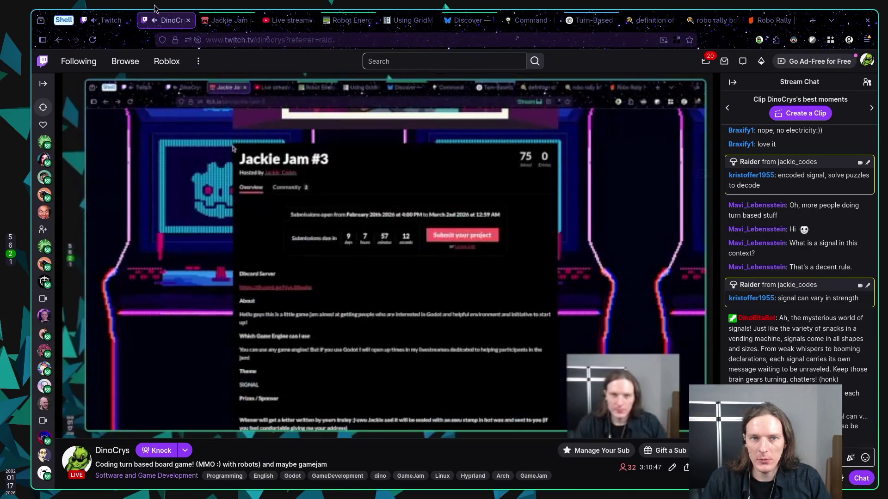
pyautogui.click(189, 20)
pyautogui.click(115, 24)
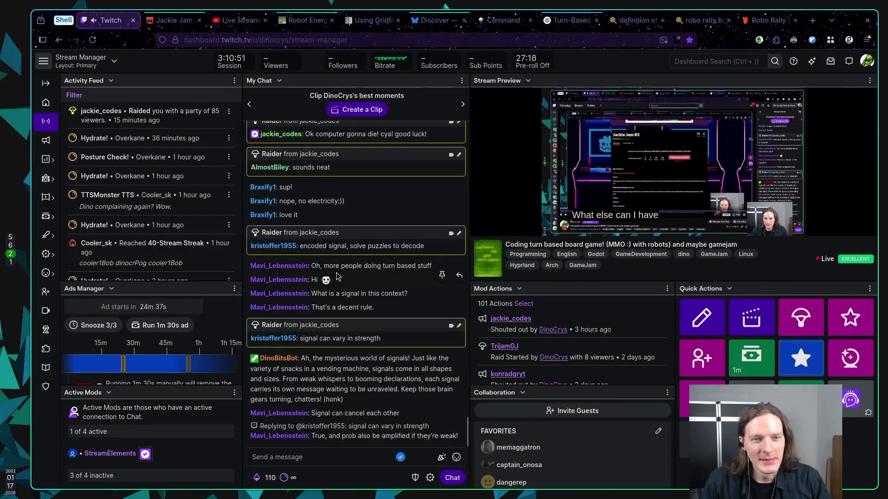
pyautogui.click(178, 20)
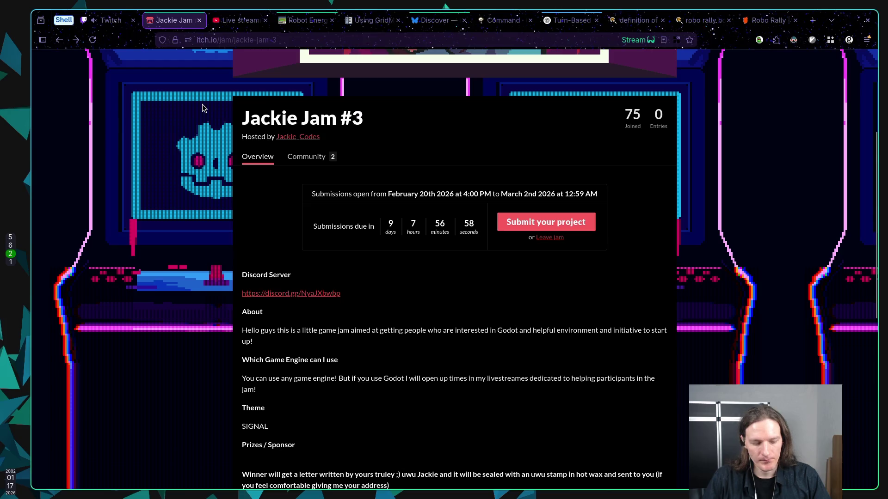
pyautogui.press('super+1')
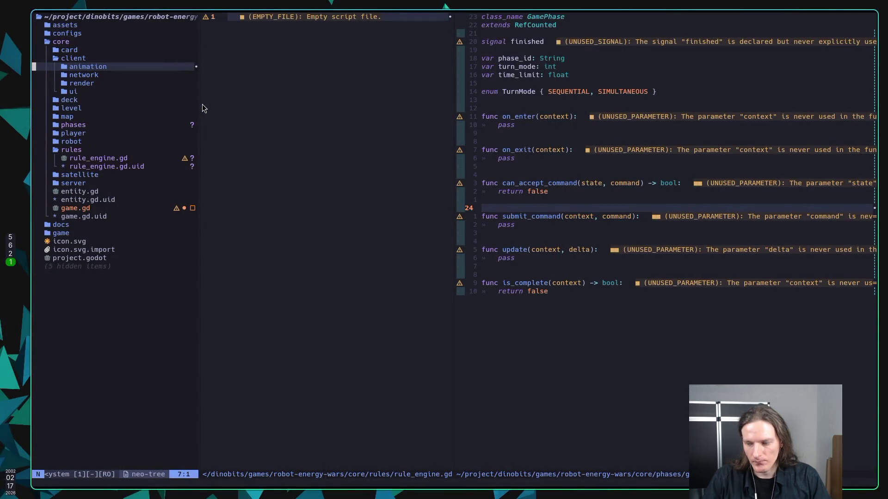
pyautogui.press('super+6')
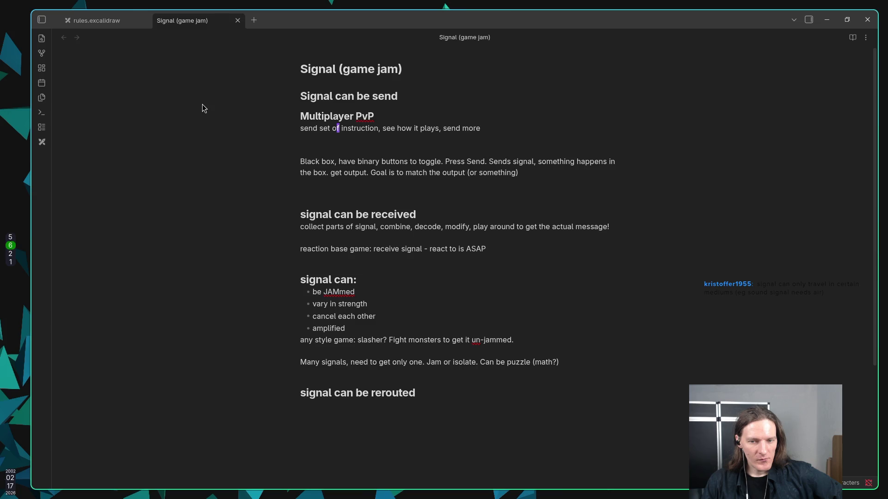
# Add a bullet 'have medium they can traver through' below 'amplified'.
pyautogui.press('Down')
pyautogui.press('Down')
pyautogui.press('Down')
pyautogui.press('Return')
pyautogui.press('Return')
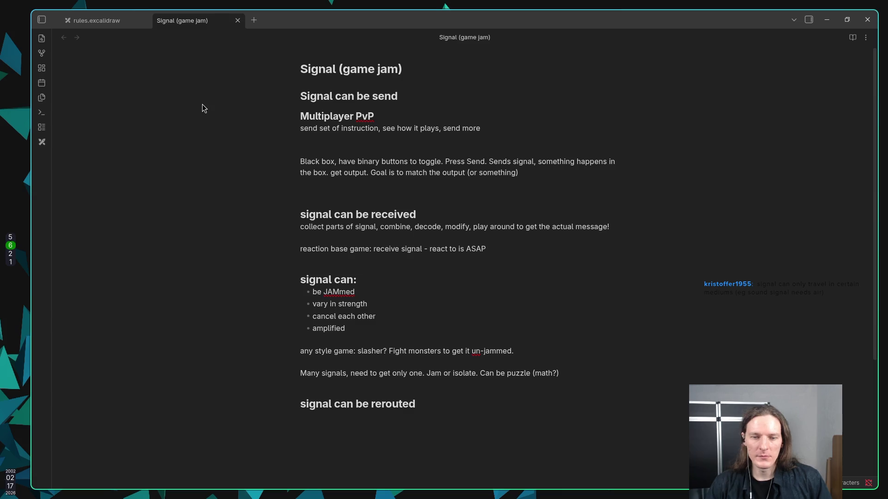
pyautogui.write('* ')
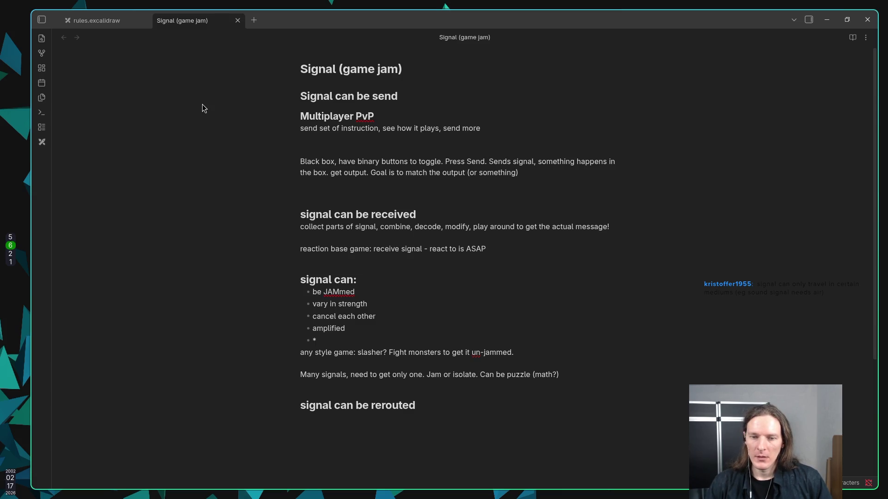
pyautogui.write('tough')
pyautogui.press('BackSpace')
pyautogui.press('BackSpace')
pyautogui.press('BackSpace')
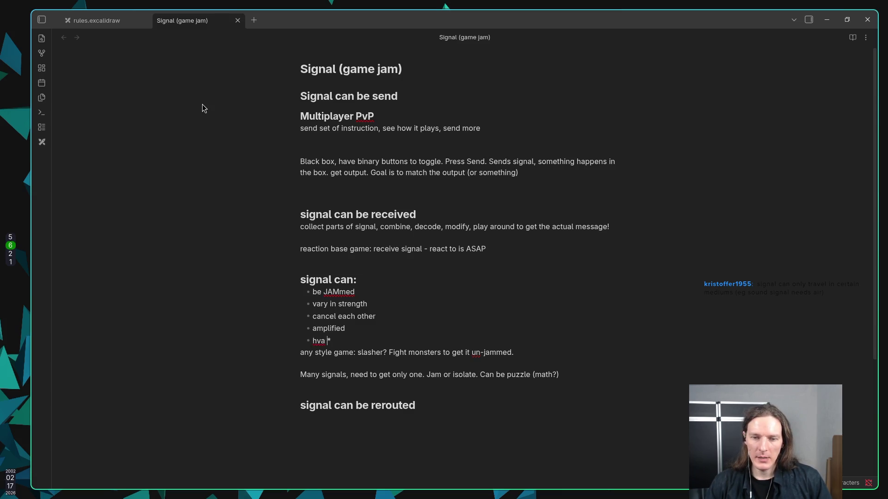
pyautogui.write('have medium ')
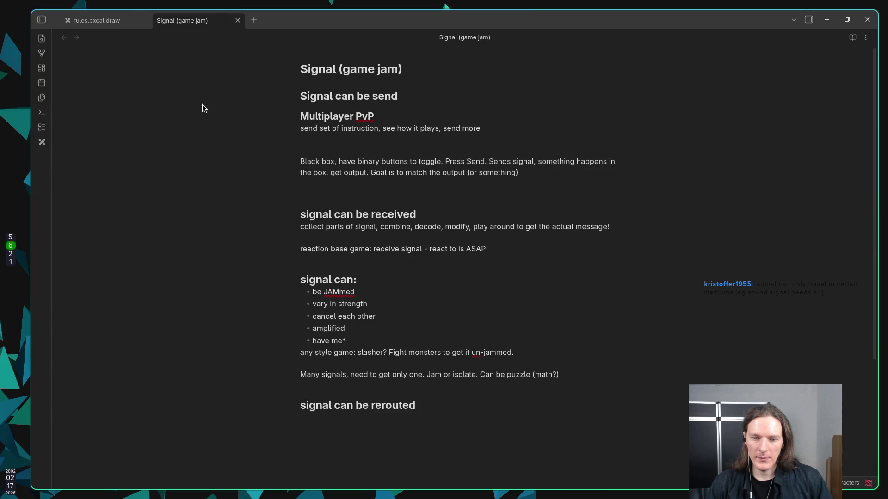
pyautogui.write('they ')
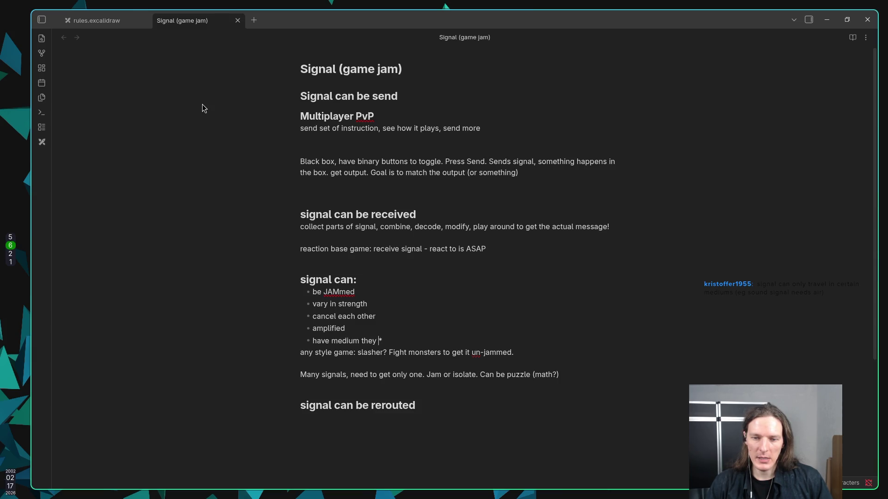
pyautogui.write('can traver ')
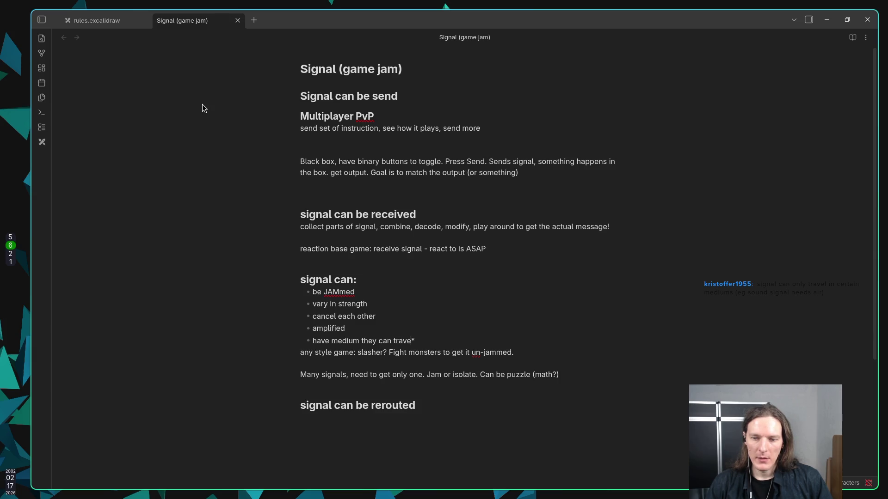
pyautogui.write('through')
pyautogui.hotkey('shift', 'Left')
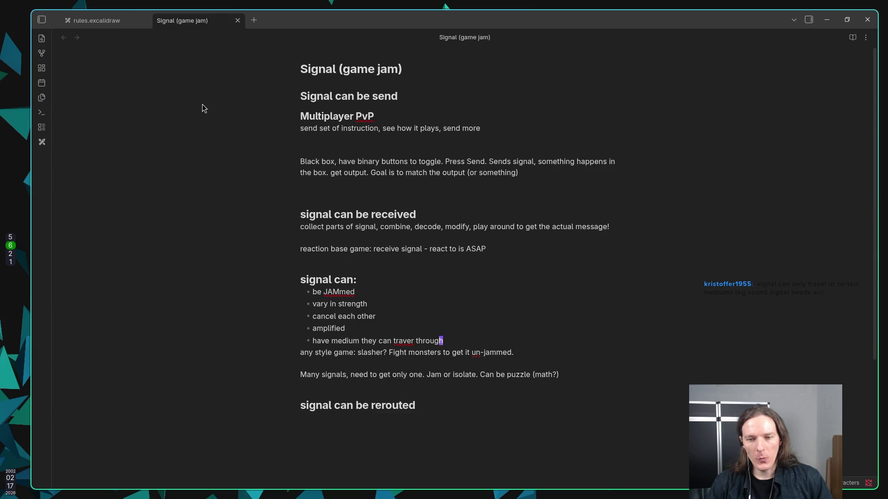
# Add a 'signal travel:' line about players changing mediums so it could pass through.
pyautogui.press('o')
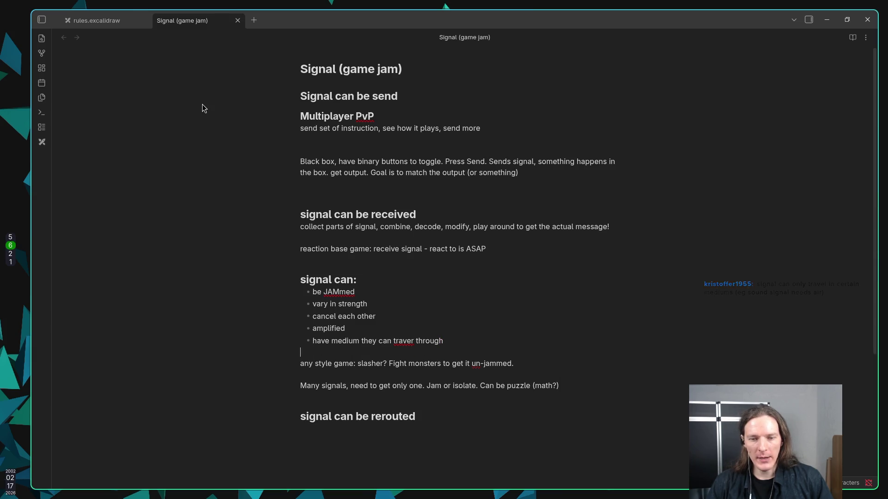
pyautogui.press('Return')
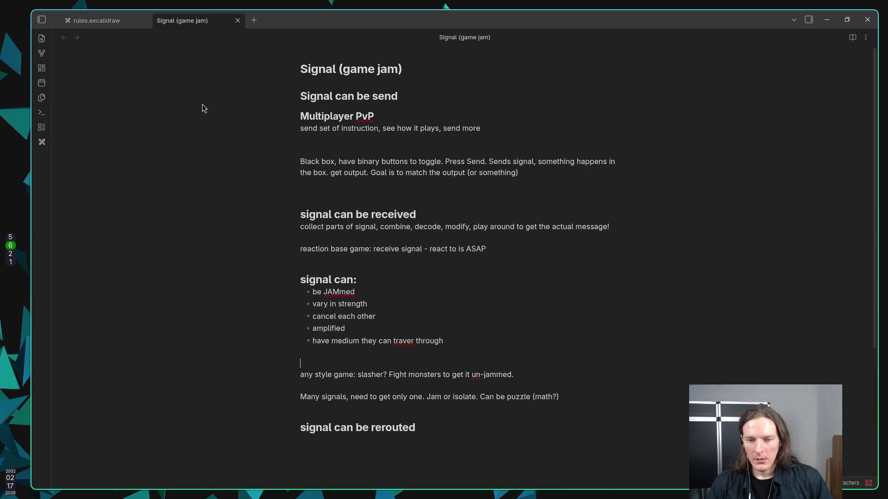
pyautogui.write('signa')
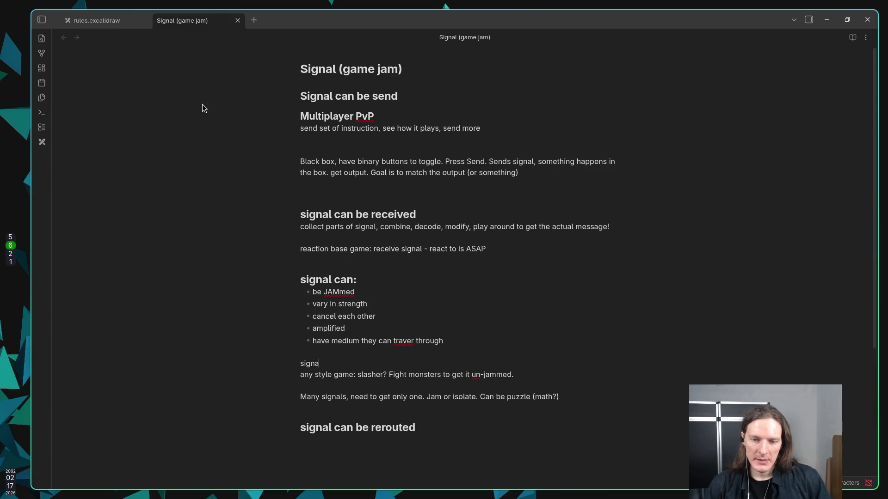
pyautogui.write('l th')
pyautogui.press('BackSpace')
pyautogui.write('ravel : player')
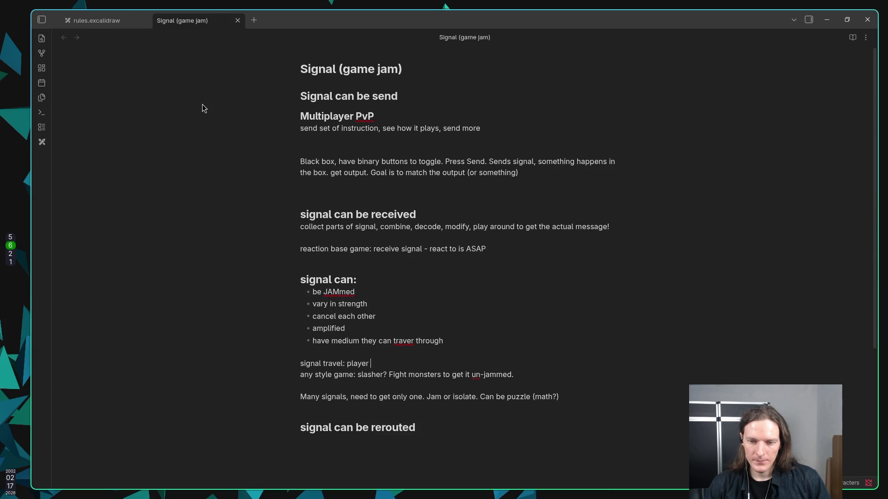
pyautogui.write(' che')
pyautogui.write('anges medi')
pyautogui.write('ums so ')
pyautogui.write('it coul p')
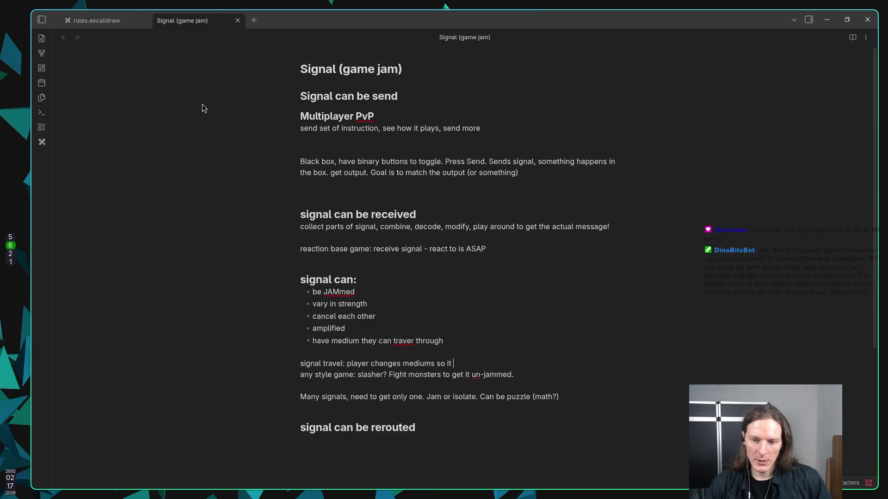
pyautogui.press('BackSpace')
pyautogui.press('BackSpace')
pyautogui.write('d pass through')
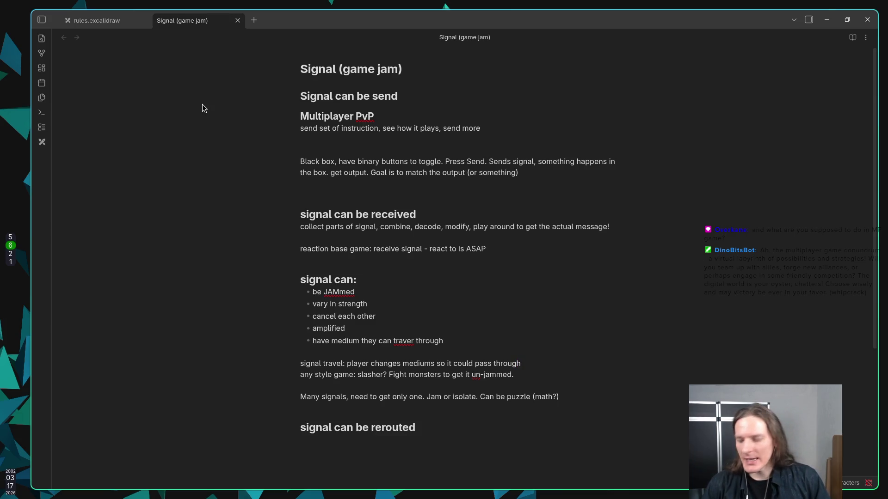
pyautogui.press('k')
pyautogui.press('k')
pyautogui.press('k')
pyautogui.press('k')
pyautogui.press('k')
pyautogui.press('k')
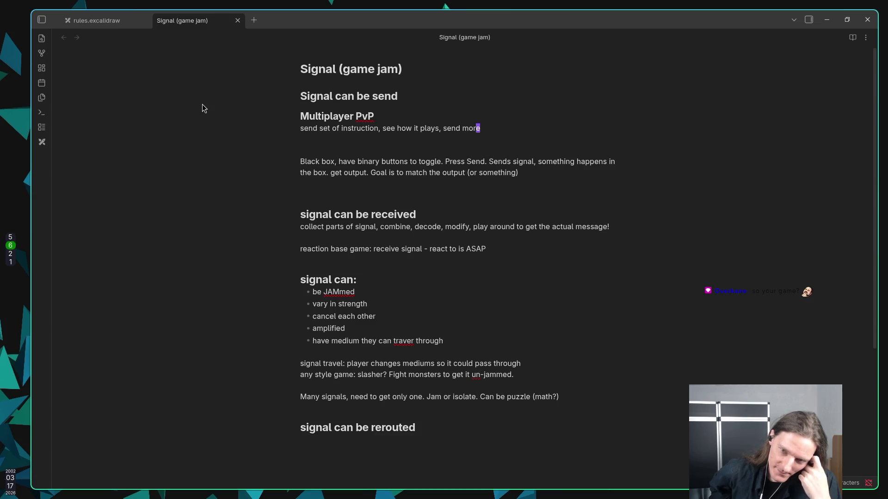
pyautogui.press('j')
pyautogui.press('j')
pyautogui.press('j')
pyautogui.press('k')
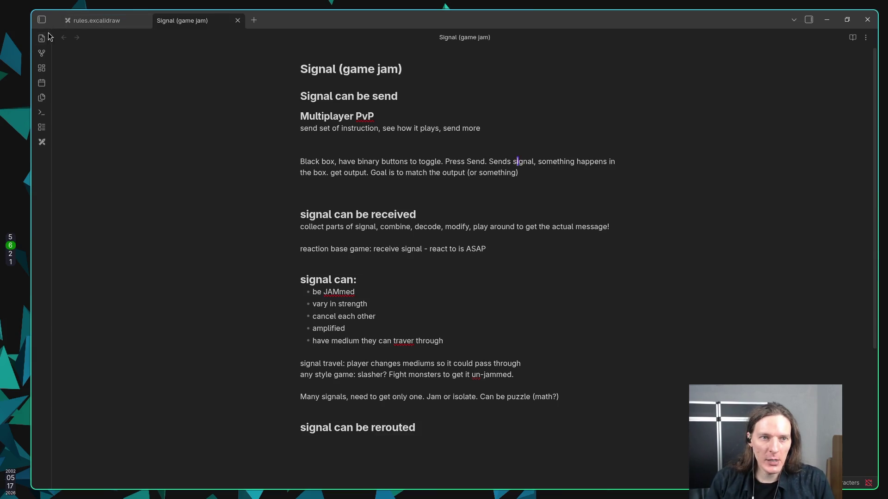
pyautogui.click(41, 19)
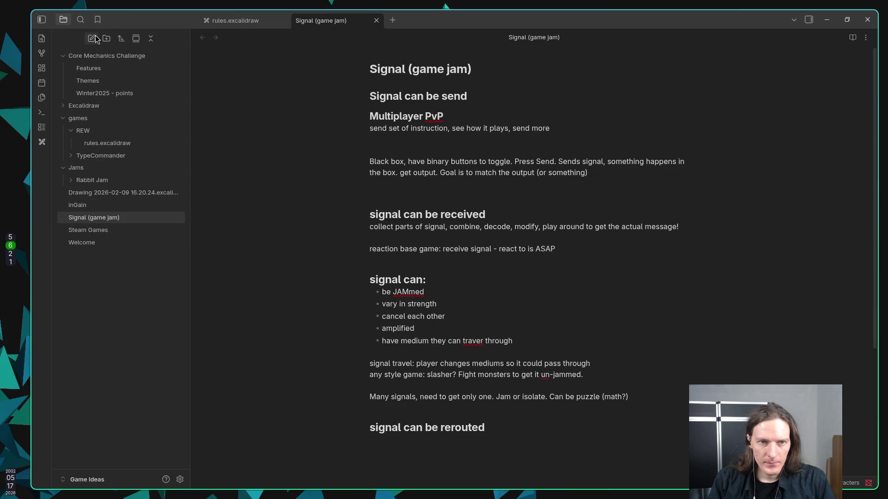
# Create a new Excalidraw drawing and draw a large frame rectangle.
pyautogui.rightClick(125, 319)
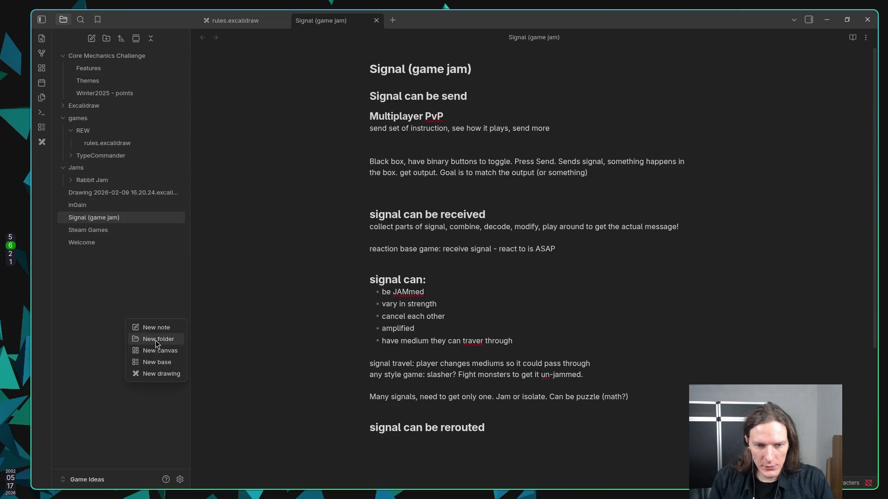
pyautogui.click(152, 374)
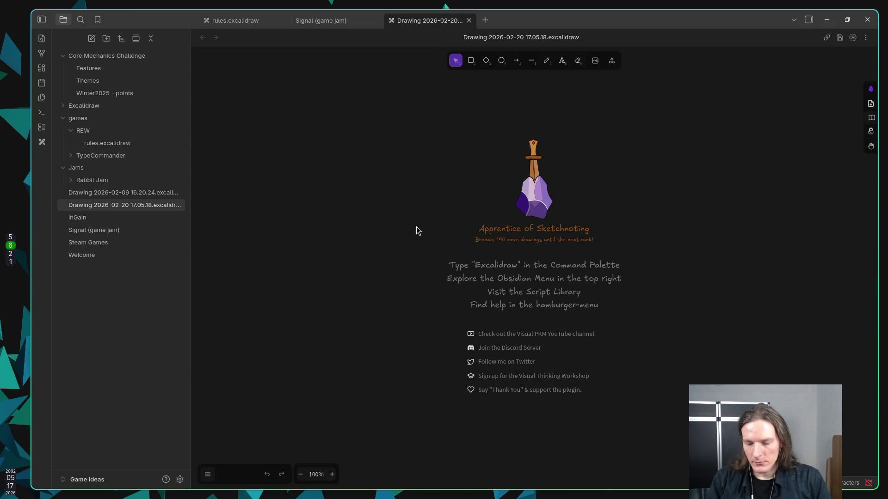
pyautogui.press('r')
pyautogui.moveTo(369, 176)
pyautogui.mouseDown()
pyautogui.moveTo(681, 412)
pyautogui.moveTo(758, 419)
pyautogui.mouseUp()
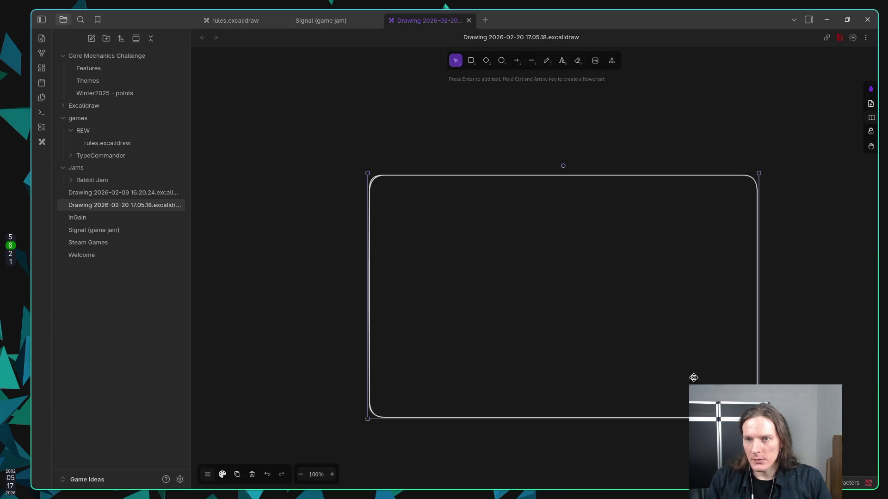
pyautogui.click(471, 61)
# Draw five diamonds of varying sizes inside the frame.
pyautogui.press('d')
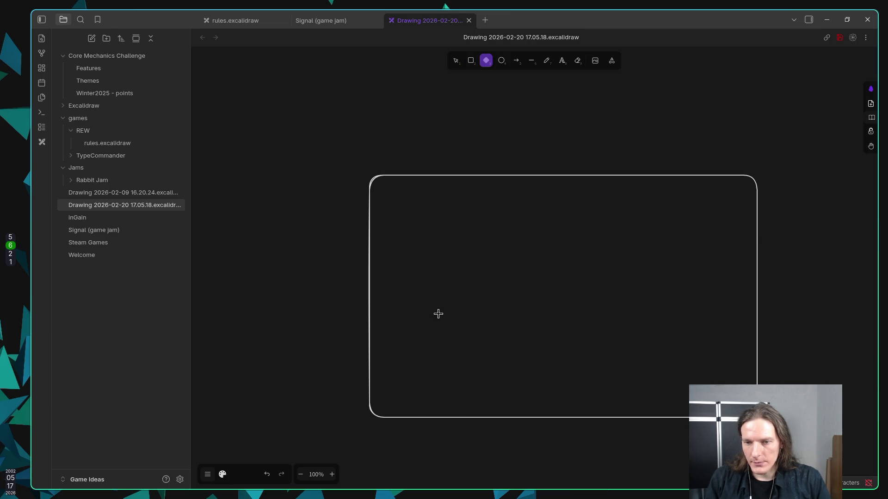
pyautogui.moveTo(424, 325); pyautogui.dragTo(455, 359)
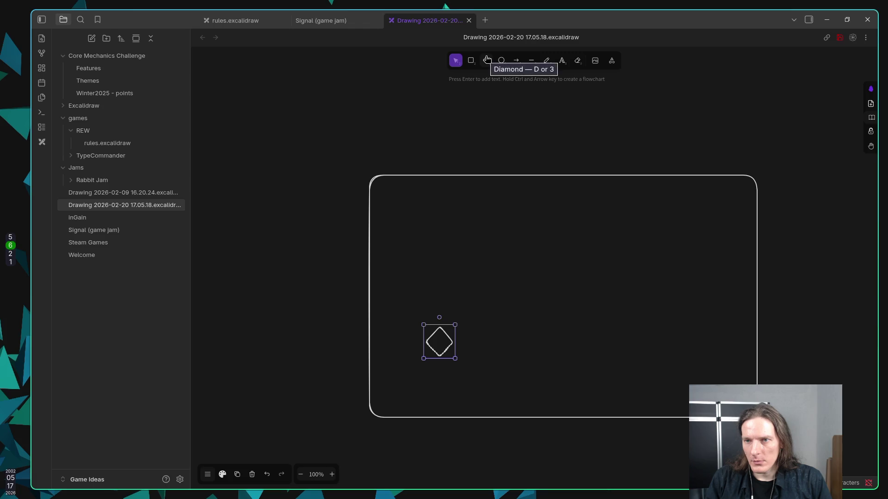
pyautogui.press('d')
pyautogui.moveTo(511, 294); pyautogui.dragTo(550, 327)
pyautogui.press('d')
pyautogui.moveTo(443, 226); pyautogui.dragTo(466, 262)
pyautogui.press('d')
pyautogui.moveTo(646, 216); pyautogui.dragTo(680, 257)
pyautogui.press('d')
pyautogui.moveTo(571, 262); pyautogui.dragTo(621, 315)
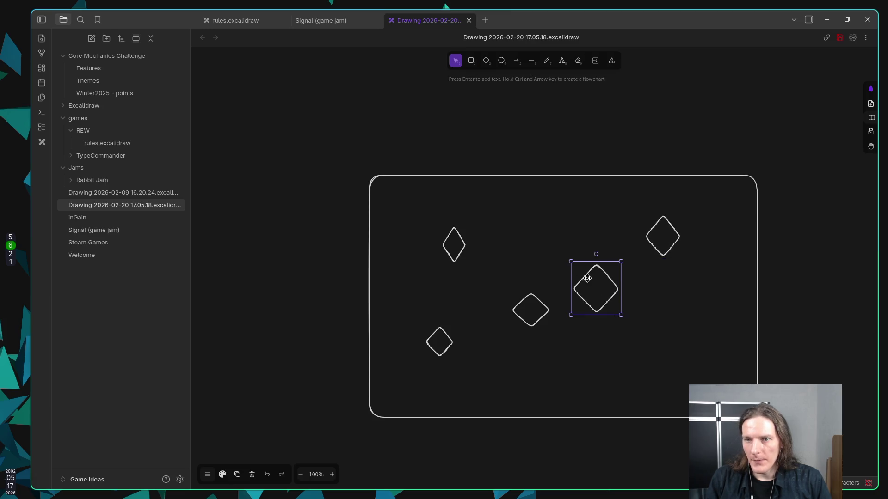
# Link diamonds with arrows: small to middle, large to middle, upper-right to large.
pyautogui.press('a')
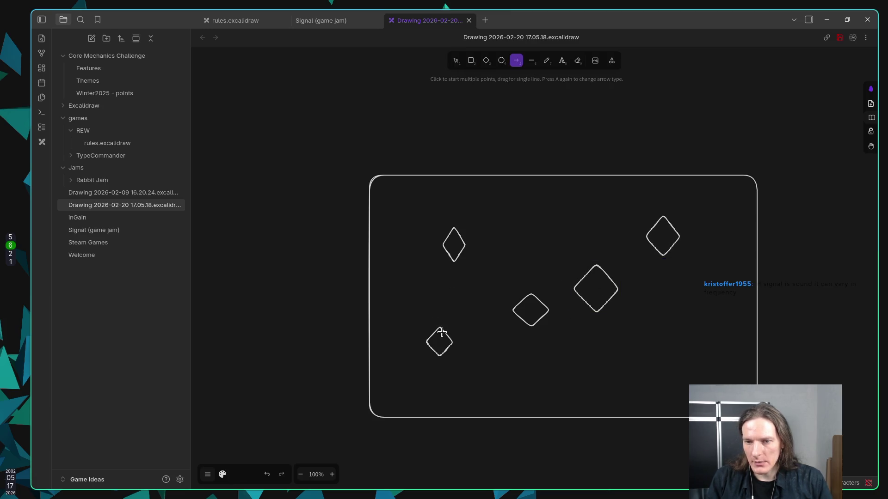
pyautogui.moveTo(439, 322)
pyautogui.mouseDown()
pyautogui.moveTo(499, 304)
pyautogui.moveTo(511, 314)
pyautogui.moveTo(486, 251)
pyautogui.moveTo(468, 245)
pyautogui.mouseUp()
pyautogui.press('a')
pyautogui.press('a')
pyautogui.moveTo(574, 288); pyautogui.dragTo(553, 306)
pyautogui.press('a')
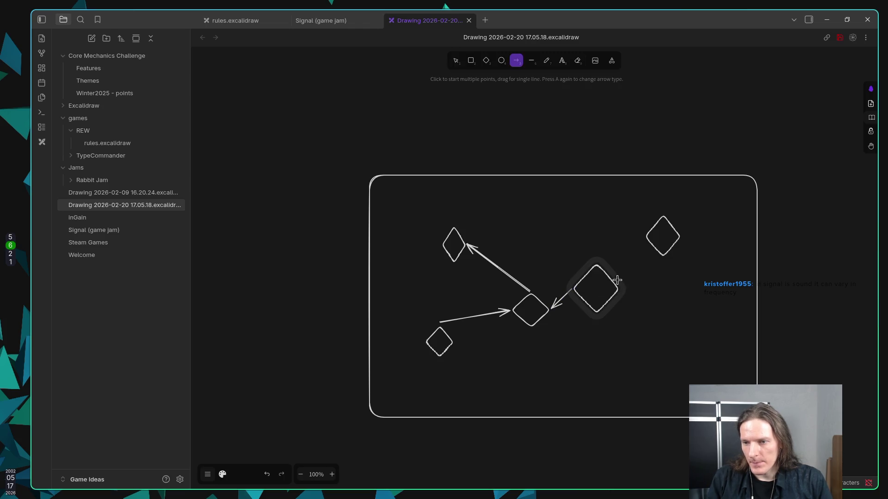
pyautogui.moveTo(643, 239); pyautogui.dragTo(597, 263)
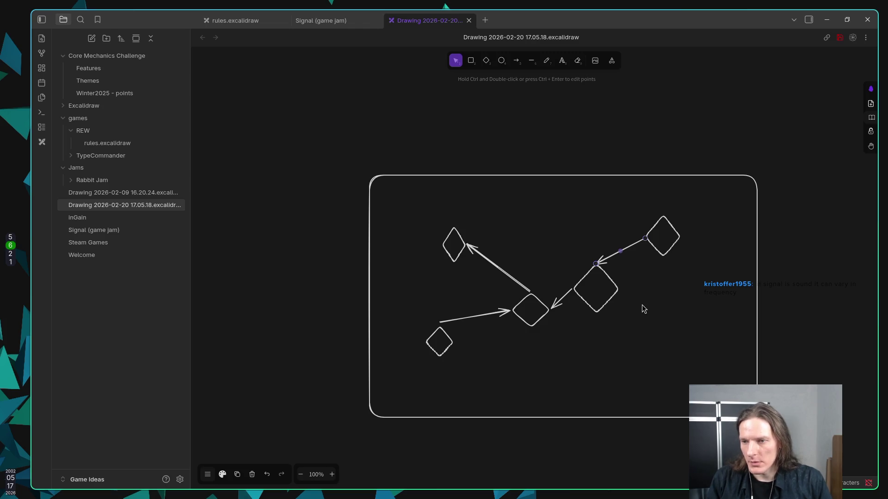
# Draw arrows from the upper-left and upper-right diamonds meeting at the frame's top.
pyautogui.press('a')
pyautogui.moveTo(455, 225)
pyautogui.mouseDown()
pyautogui.moveTo(478, 177)
pyautogui.moveTo(520, 177)
pyautogui.mouseUp()
pyautogui.press('a')
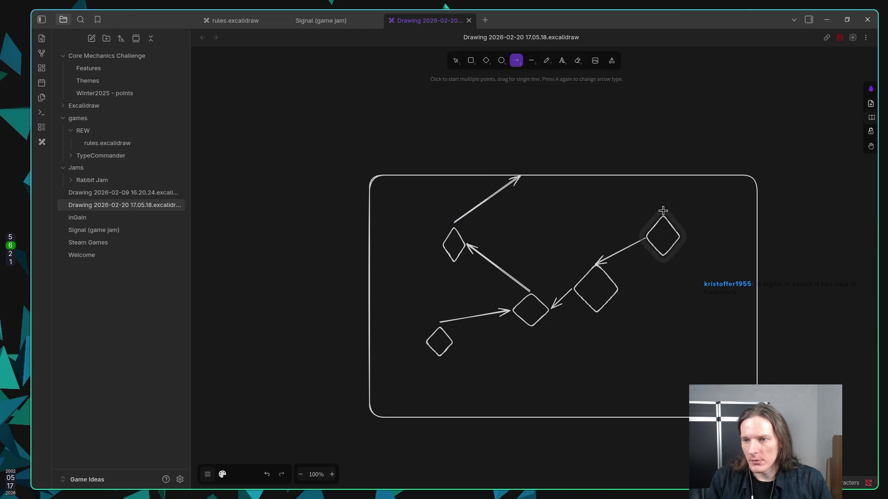
pyautogui.moveTo(663, 212)
pyautogui.mouseDown()
pyautogui.moveTo(520, 172)
pyautogui.moveTo(555, 169)
pyautogui.mouseUp()
pyautogui.click(516, 180)
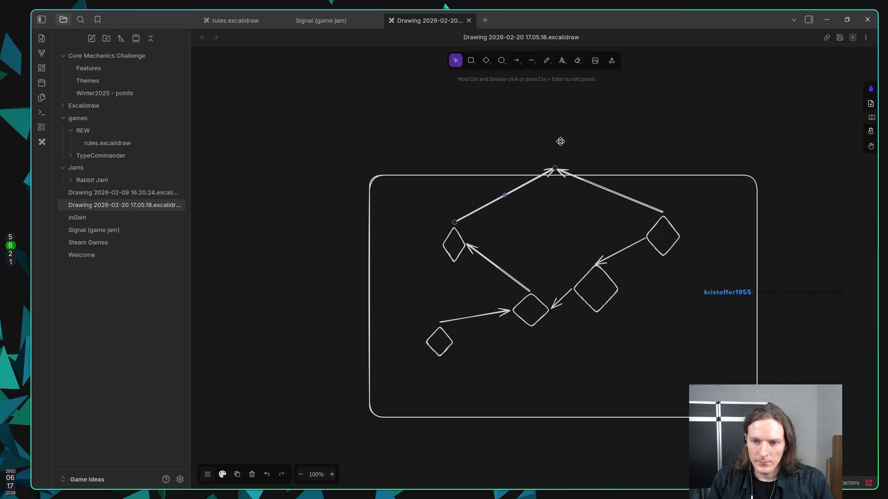
pyautogui.click(487, 326)
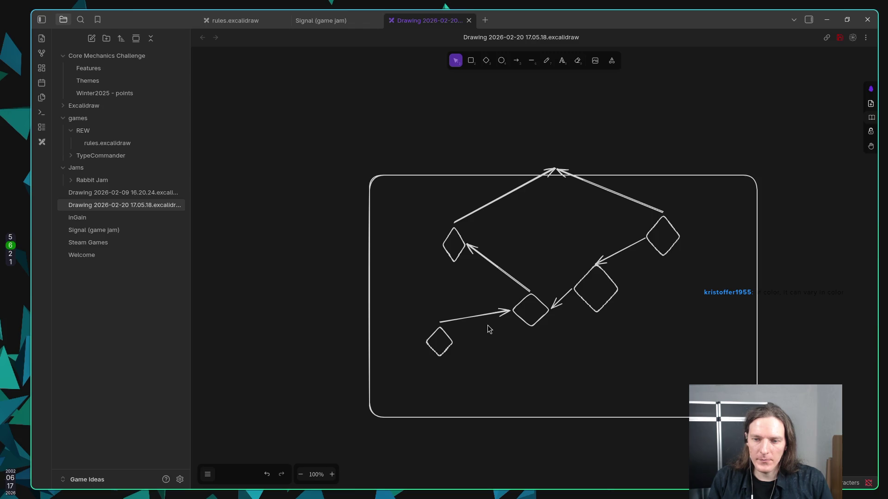
# Bind the bottom arrow's start point to the small lower-left diamond.
pyautogui.click(485, 315)
pyautogui.moveTo(440, 322); pyautogui.dragTo(440, 323)
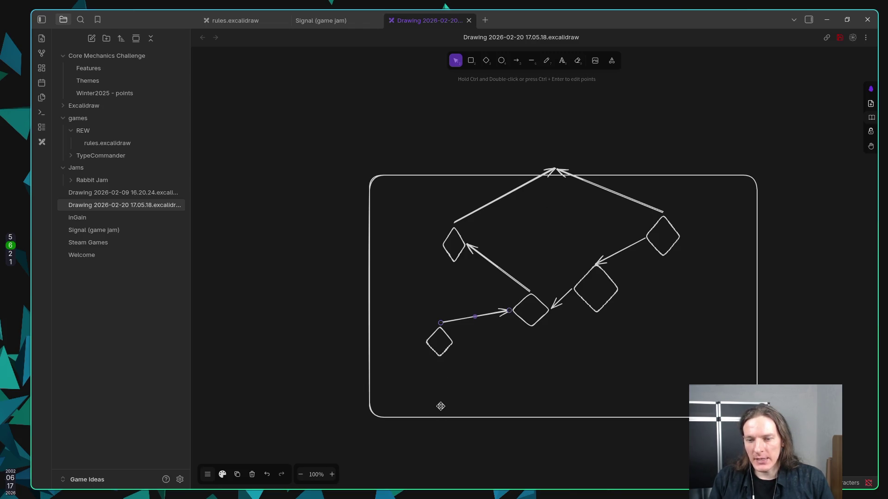
pyautogui.click(516, 60)
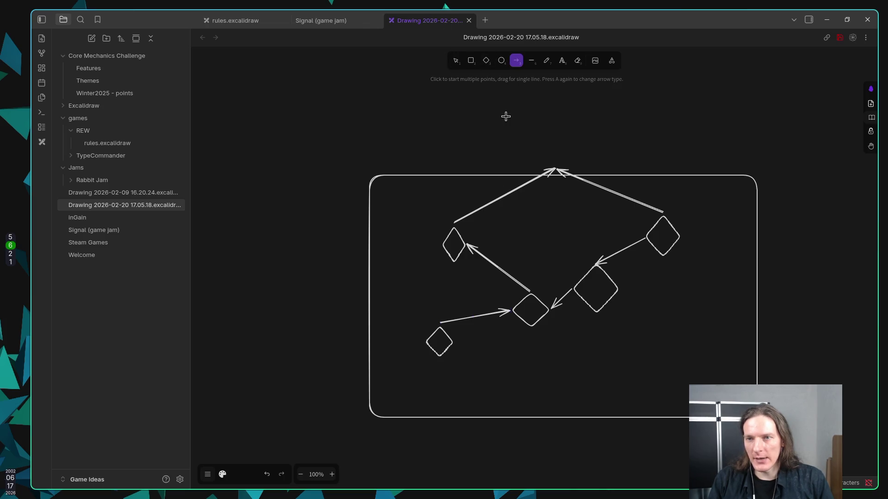
# Draw arrows from the box's bottom edge into the small and middle diamonds, deleting a stray one.
pyautogui.click(437, 423)
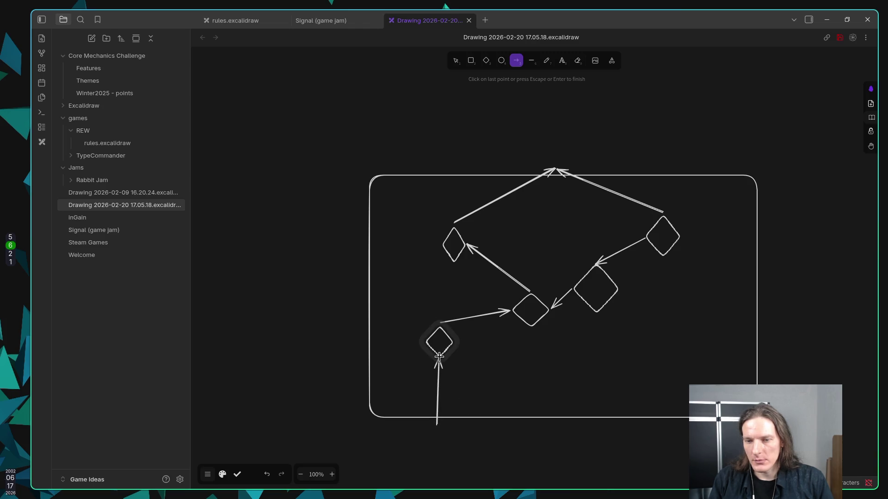
pyautogui.click(439, 357)
pyautogui.press('Escape')
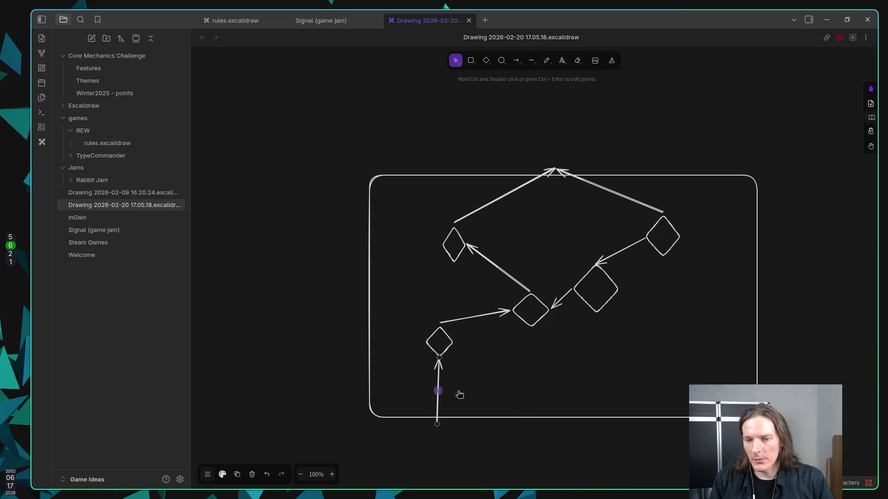
pyautogui.press('a')
pyautogui.click(531, 420)
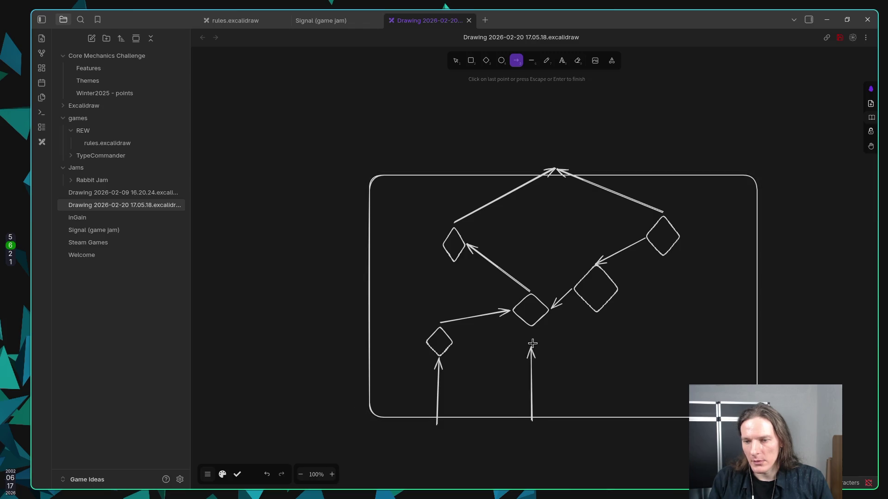
pyautogui.click(532, 331)
pyautogui.press('Escape')
pyautogui.press('a')
pyautogui.click(608, 420)
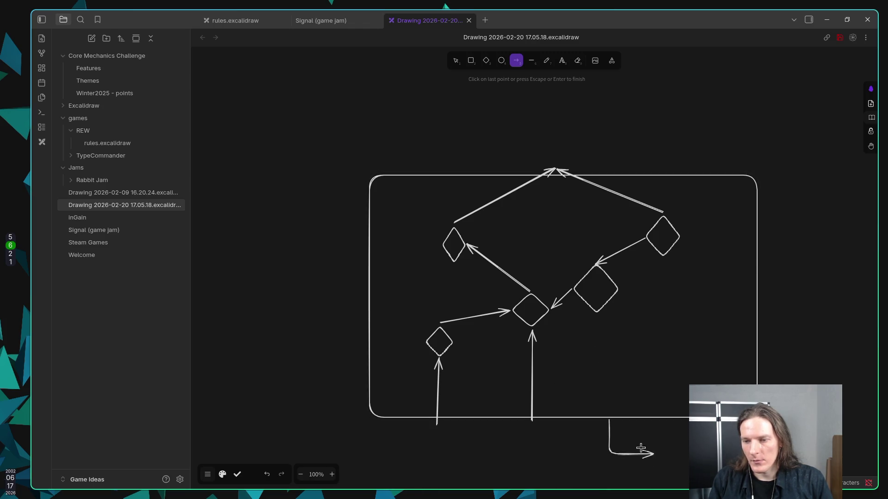
pyautogui.doubleClick(617, 439)
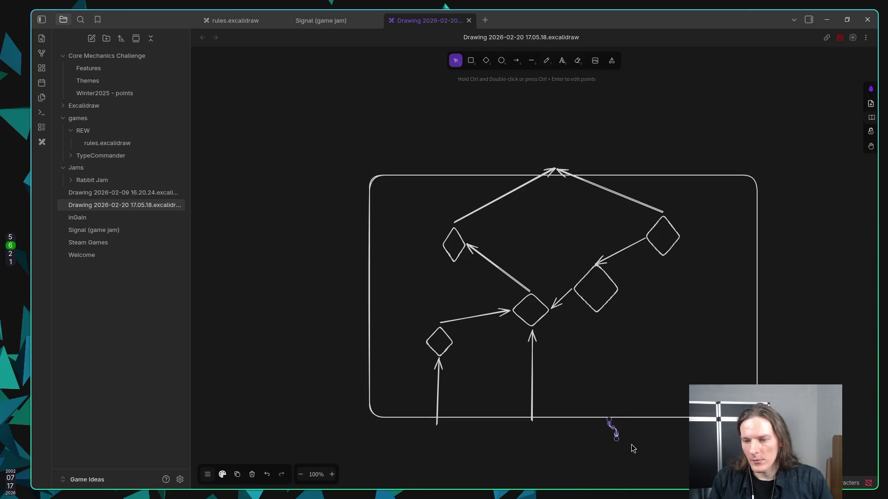
pyautogui.press('Delete')
# Add a diagonal arrow into the middle diamond and another into the right-middle diamond.
pyautogui.press('a')
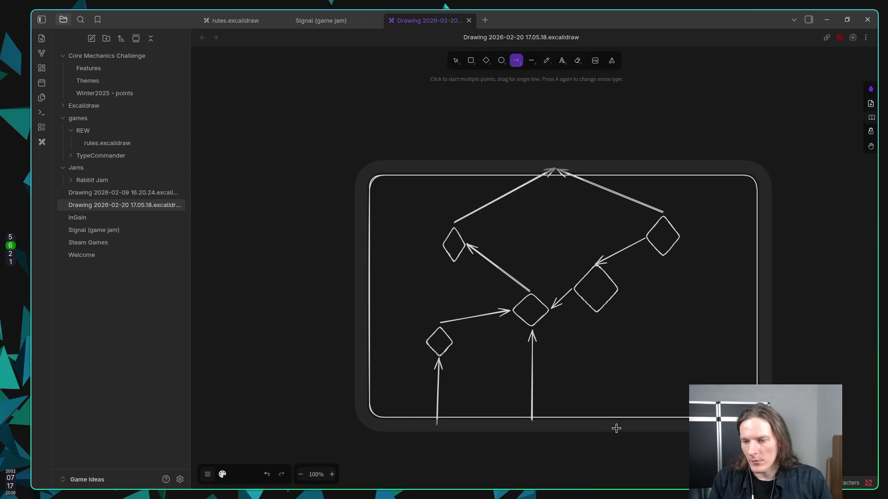
pyautogui.click(614, 424)
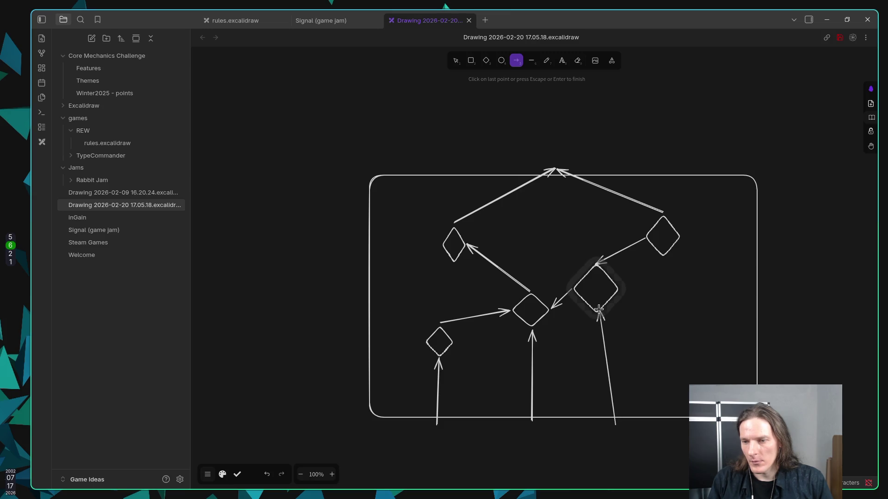
pyautogui.click(535, 329)
pyautogui.press('Escape')
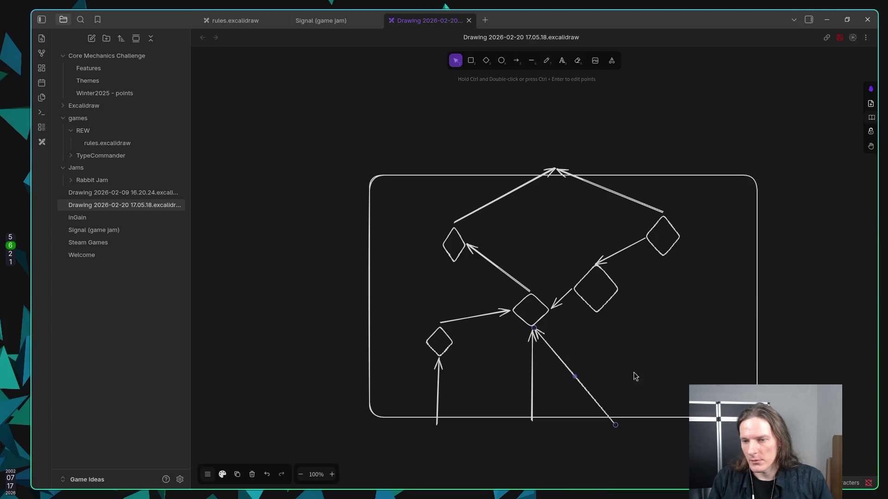
pyautogui.press('a')
pyautogui.click(686, 421)
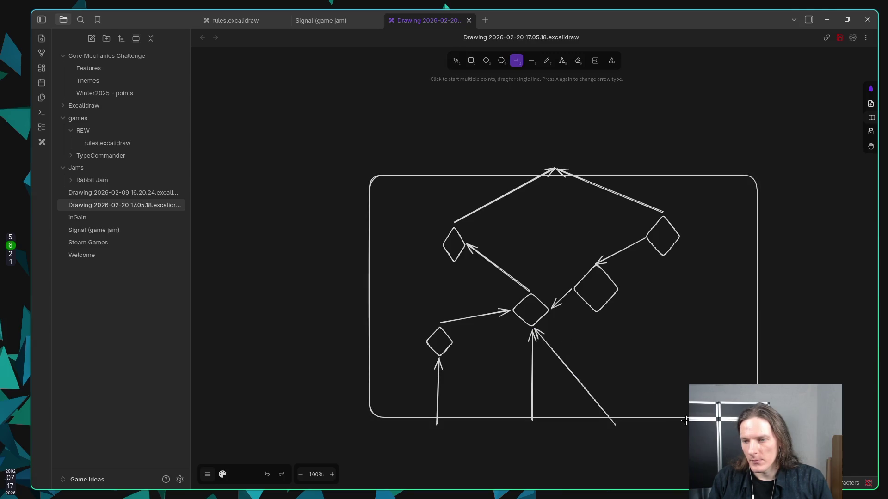
pyautogui.click(598, 315)
pyautogui.press('Escape')
# Draw an arrow from the lower right into the upper-right diamond, then return to the Signal note.
pyautogui.press('a')
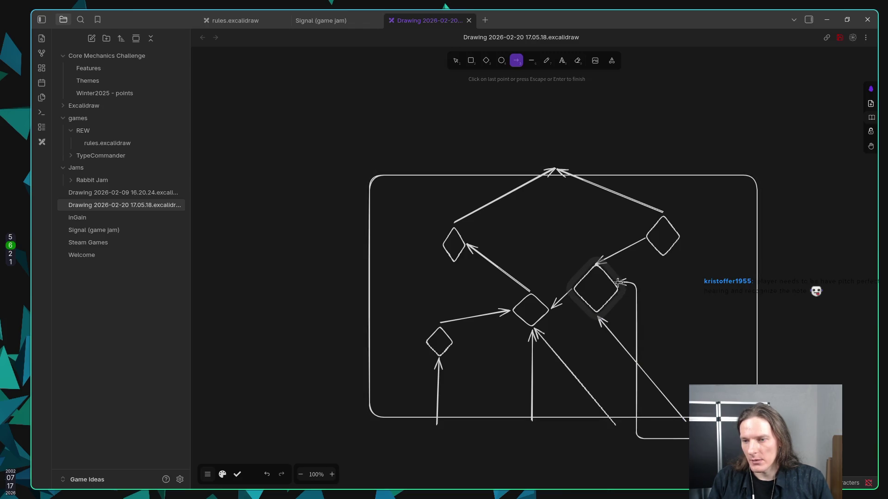
pyautogui.moveTo(768, 383); pyautogui.dragTo(779, 379)
pyautogui.press('Delete')
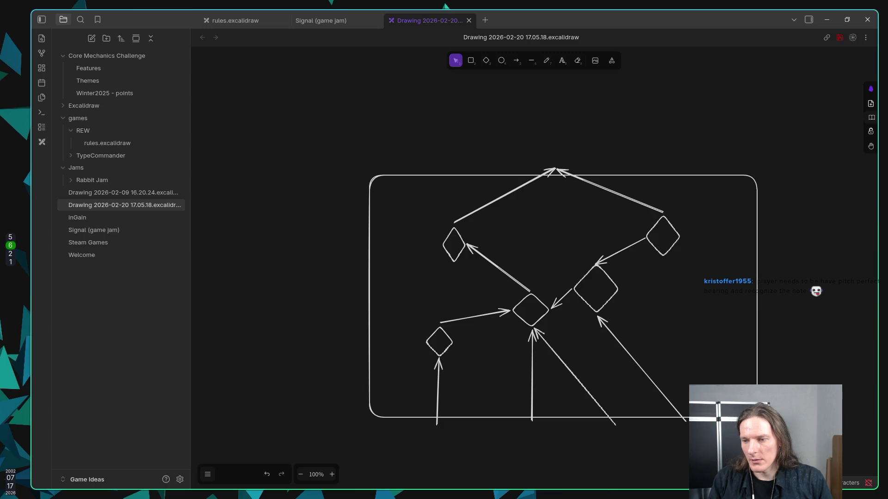
pyautogui.press('a')
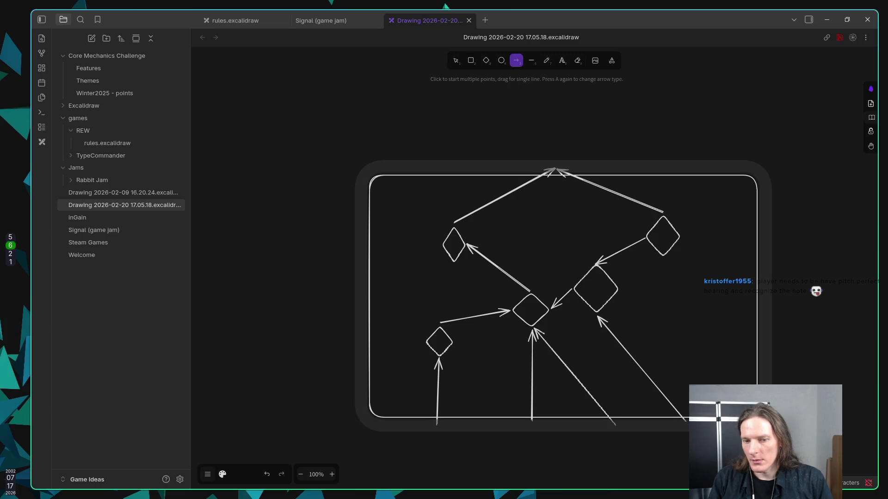
pyautogui.click(710, 409)
pyautogui.click(665, 262)
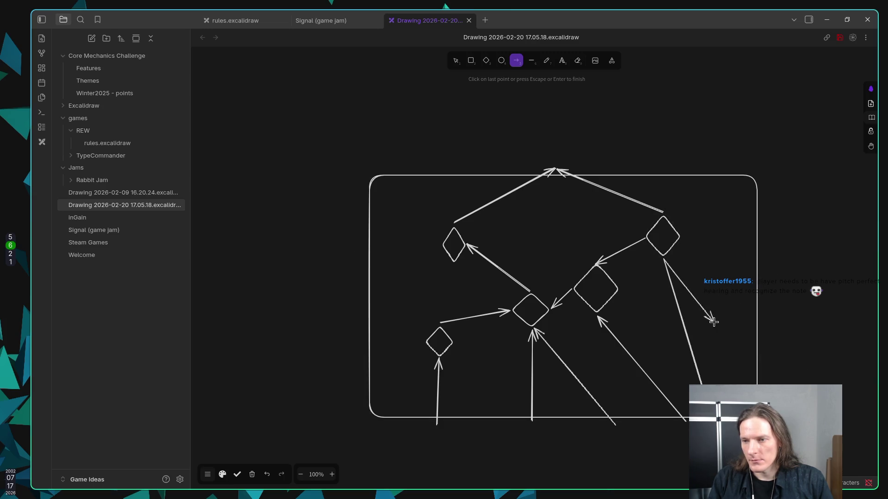
pyautogui.press('Escape')
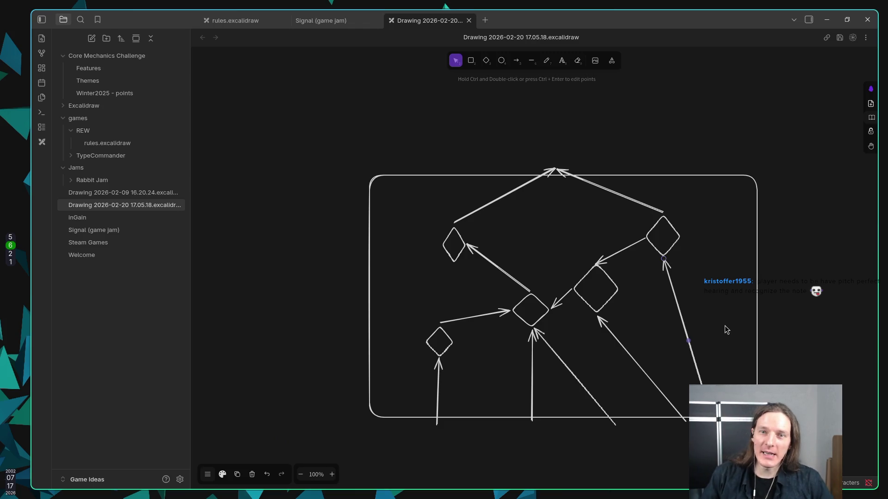
pyautogui.click(315, 21)
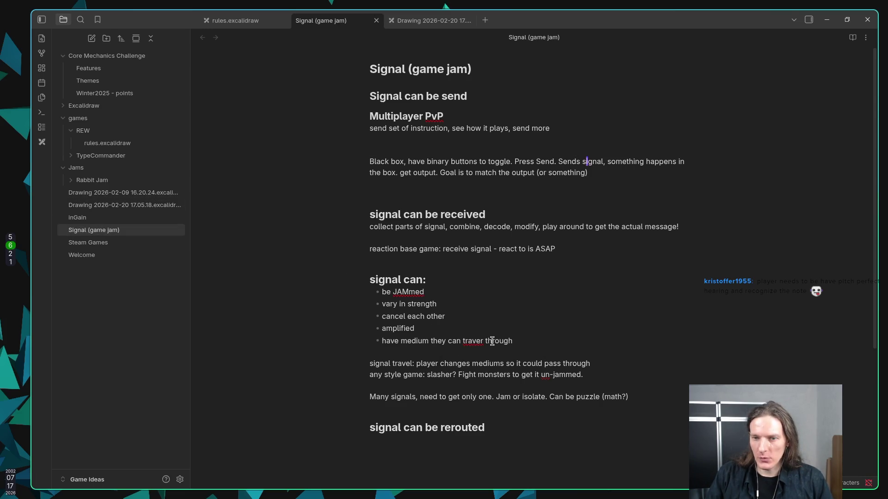
# Below the ASAP line, add a melody idea: receive a signal, play it back or write it down.
pyautogui.click(577, 253)
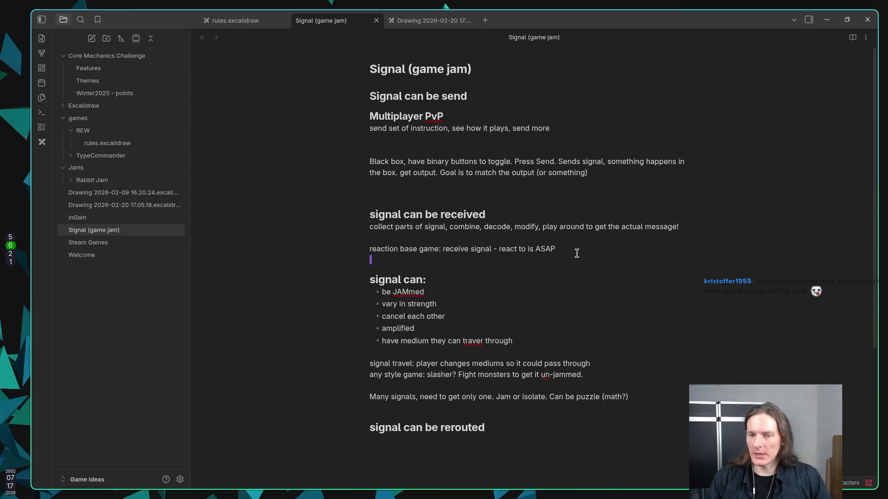
pyautogui.press('Return')
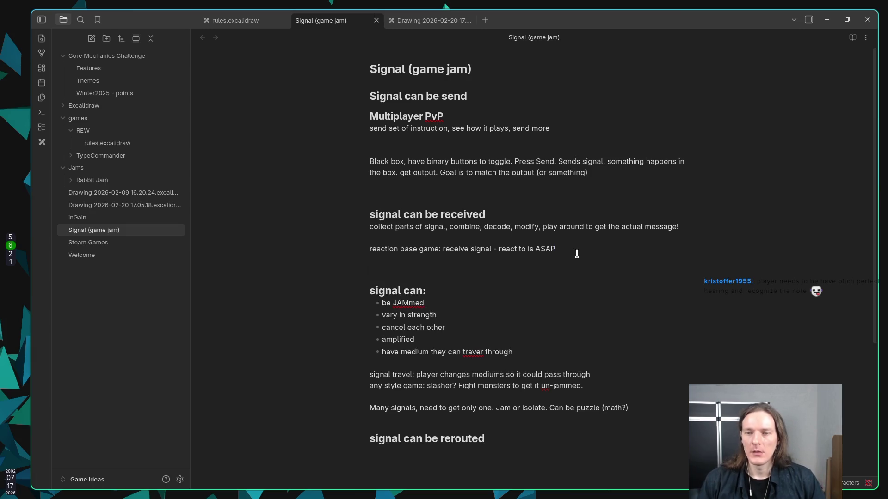
pyautogui.write('you')
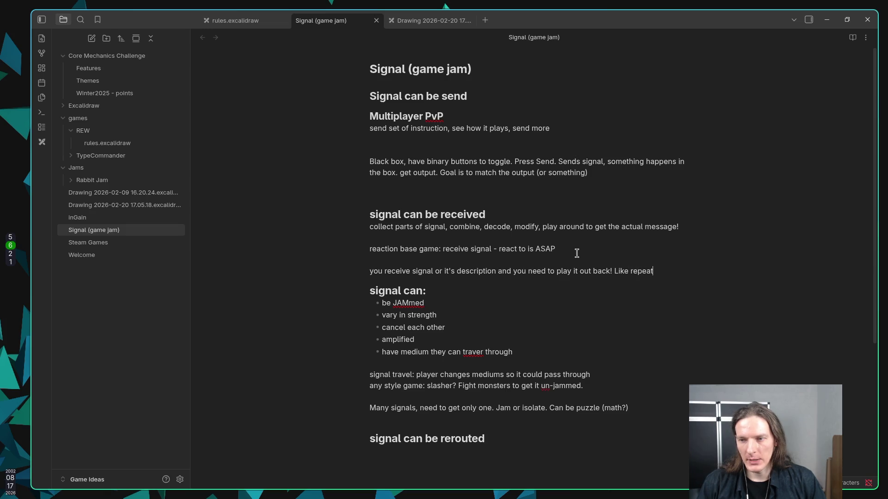
pyautogui.write('melody')
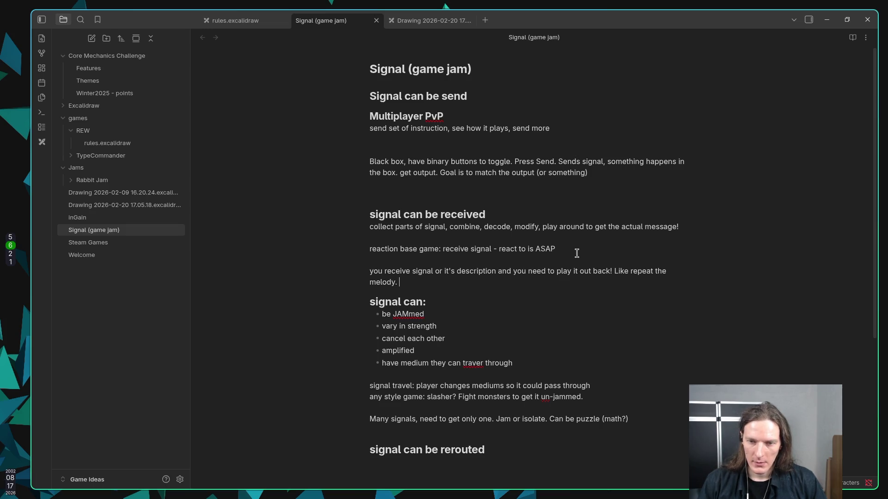
pyautogui.write('have pitc')
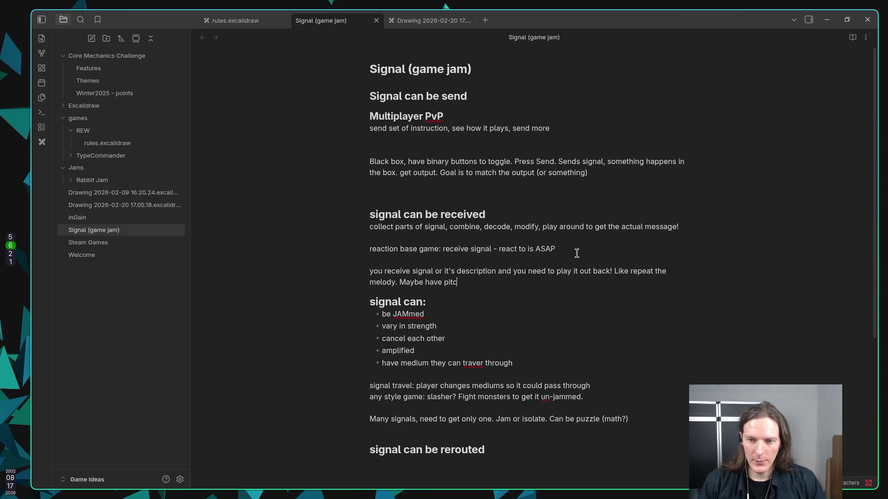
pyautogui.write('h perfect. Receive the me')
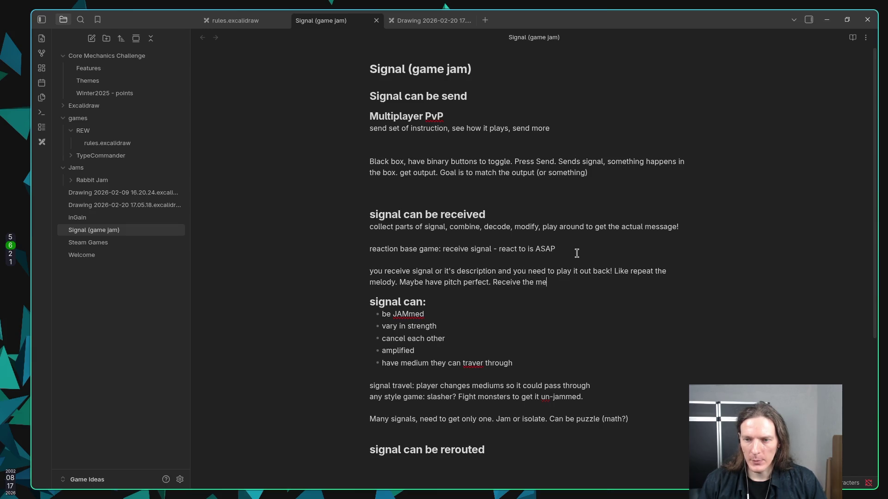
pyautogui.write('you need to w')
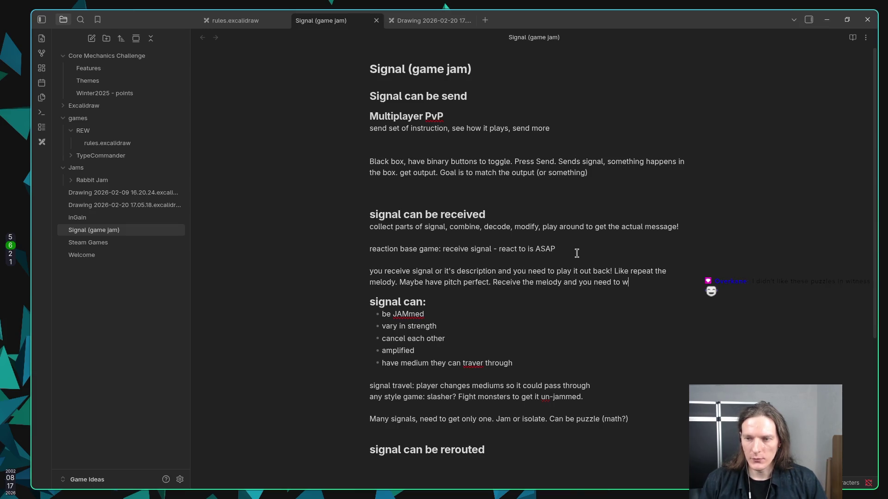
pyautogui.write('dows')
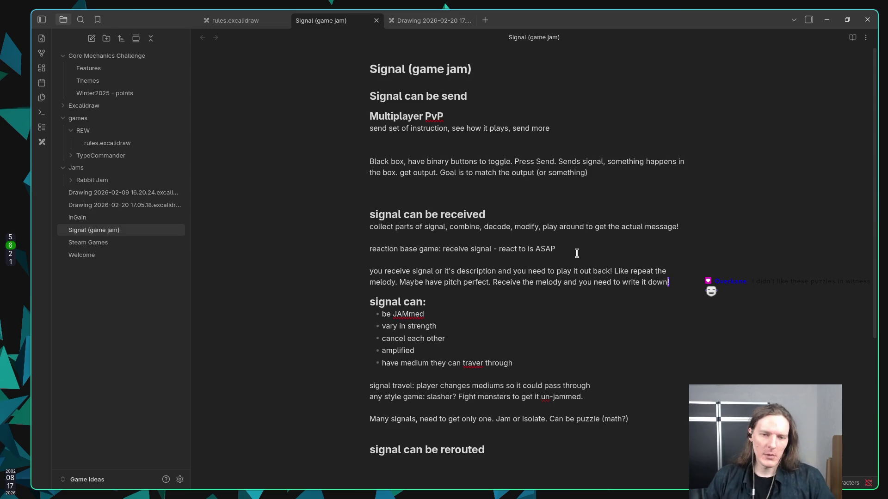
pyautogui.press('super+2')
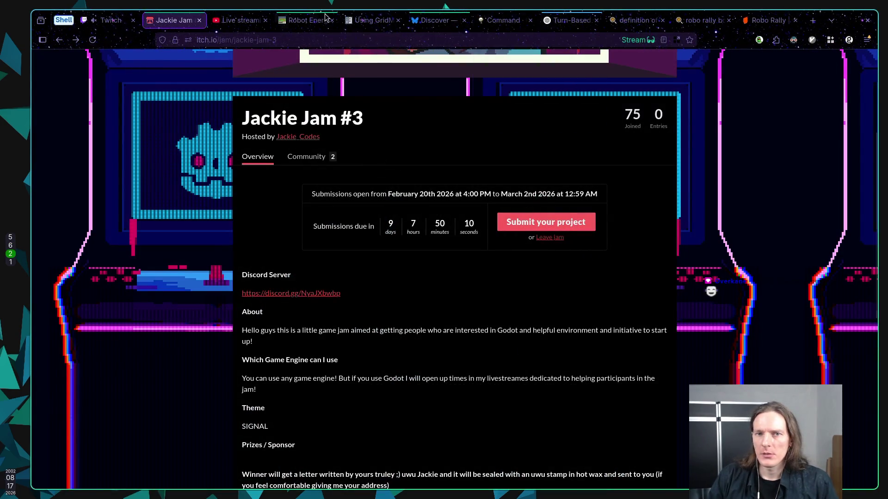
# Open itch.io's Top games browse listing in a new tab and skim it.
pyautogui.scroll(5, 284, 76)
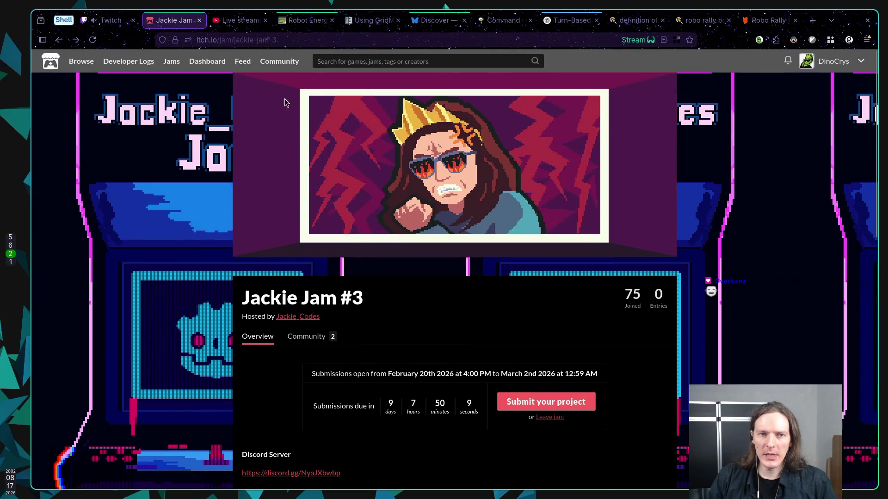
pyautogui.middleClick(72, 63)
pyautogui.click(227, 20)
pyautogui.scroll(-1, 526, 180)
pyautogui.scroll(-10, 526, 180)
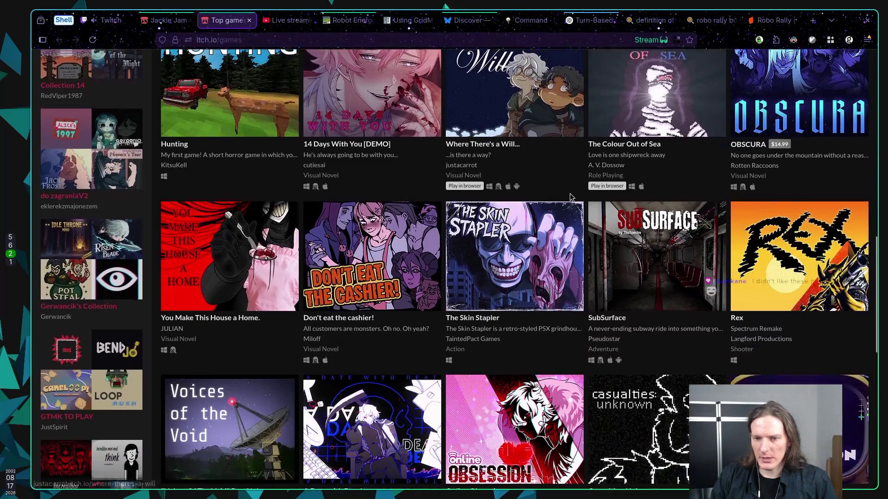
pyautogui.scroll(-10, 570, 197)
pyautogui.scroll(12, 570, 197)
pyautogui.scroll(5, 570, 194)
pyautogui.click(345, 63)
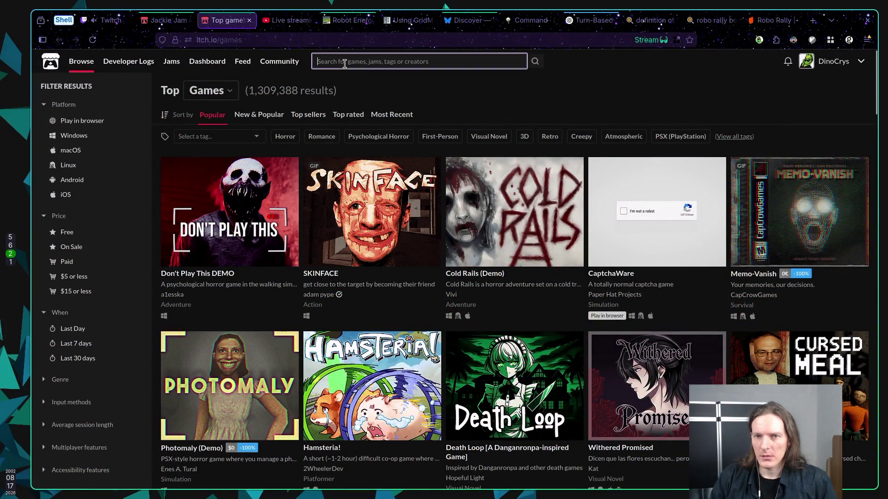
# Search itch.io for 'the witnees' and scroll through the results.
pyautogui.write('the witne')
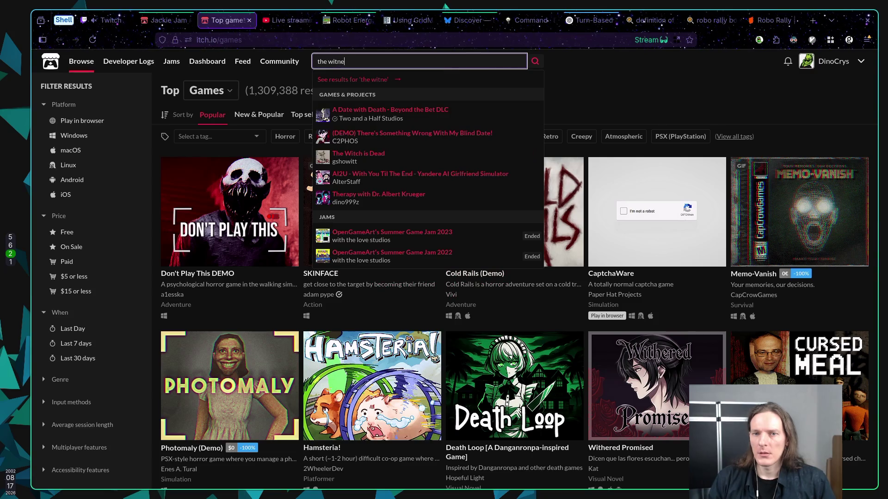
pyautogui.write('es')
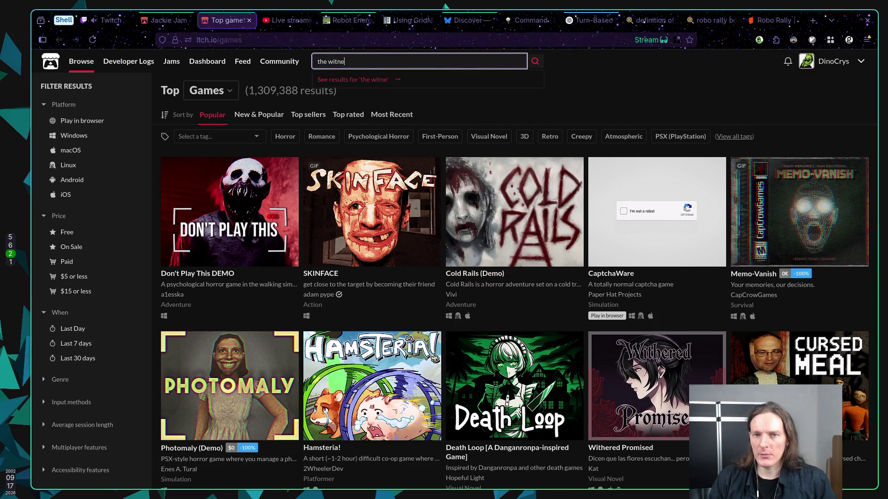
pyautogui.press('Return')
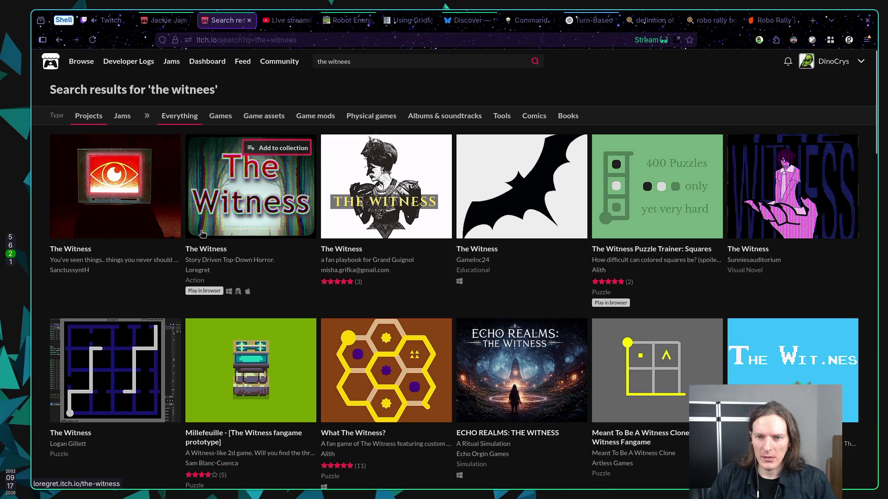
pyautogui.scroll(-10, 473, 298)
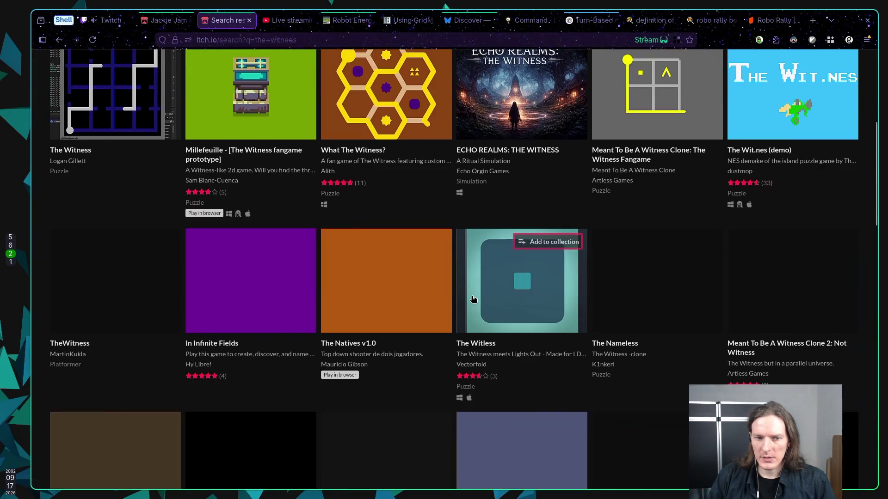
pyautogui.scroll(-12, 318, 227)
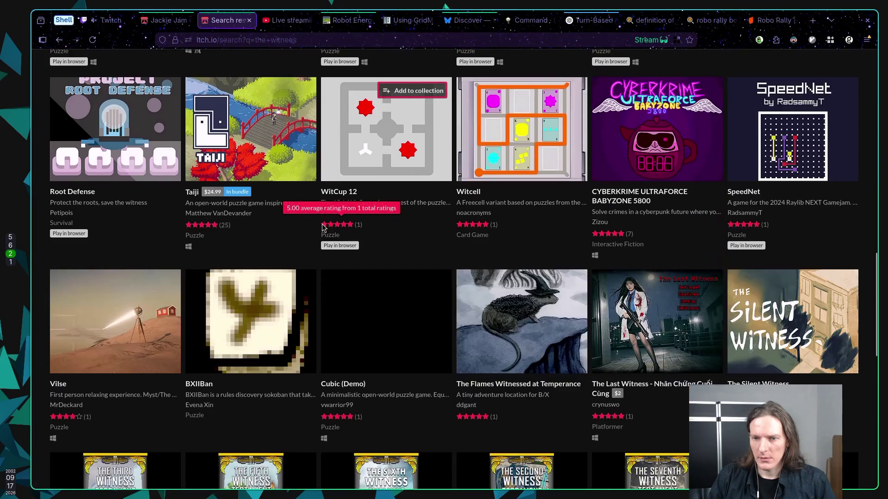
pyautogui.scroll(-5, 324, 229)
pyautogui.scroll(20, 324, 229)
pyautogui.scroll(3, 324, 230)
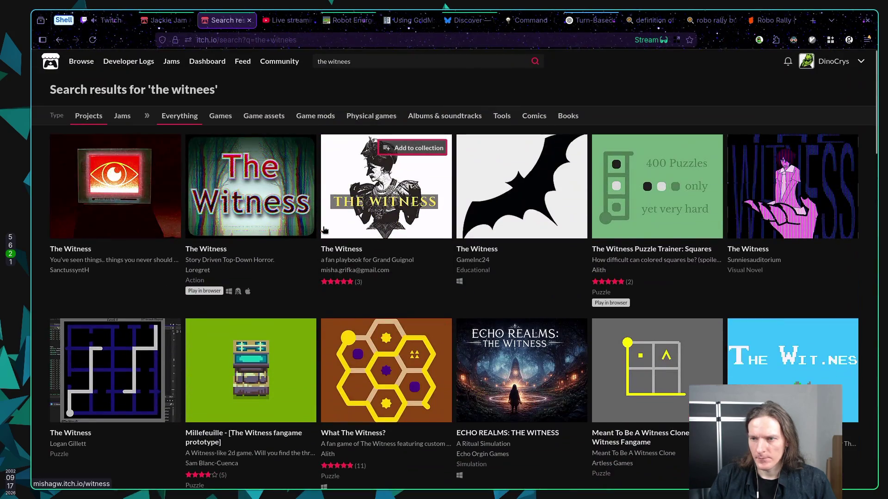
# Correct the query to 'the witness' and search, then rerun it with a new query.
pyautogui.click(364, 62)
pyautogui.press('BackSpace')
pyautogui.press('BackSpace')
pyautogui.write('ss')
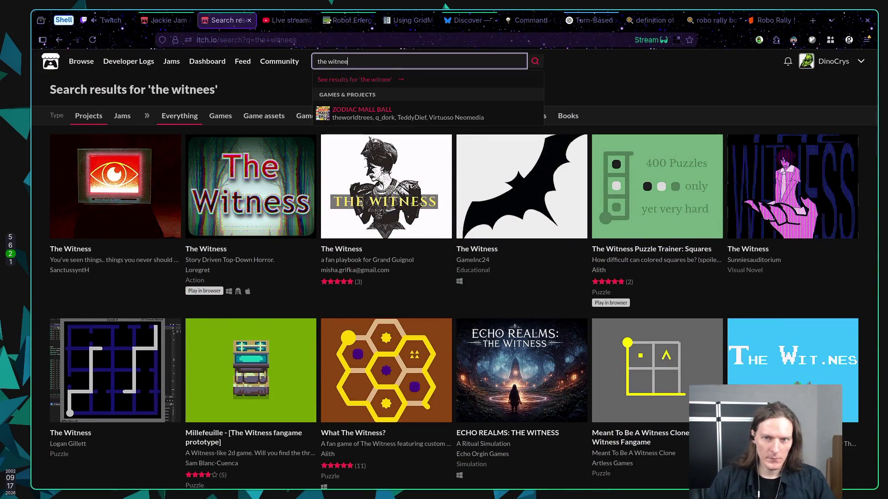
pyautogui.press('Return')
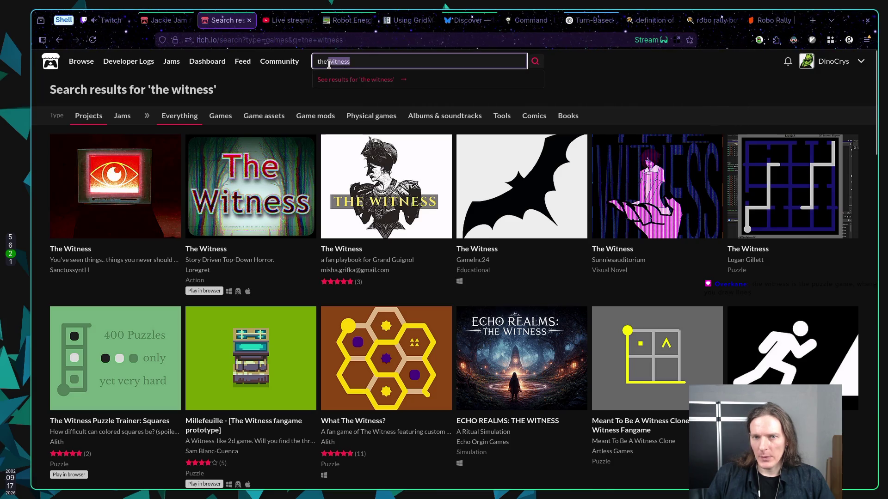
pyautogui.write('gnale')
pyautogui.press('Return')
# Fix the query to 'the signal', search, and scroll through the matching games.
pyautogui.press('BackSpace')
pyautogui.press('Return')
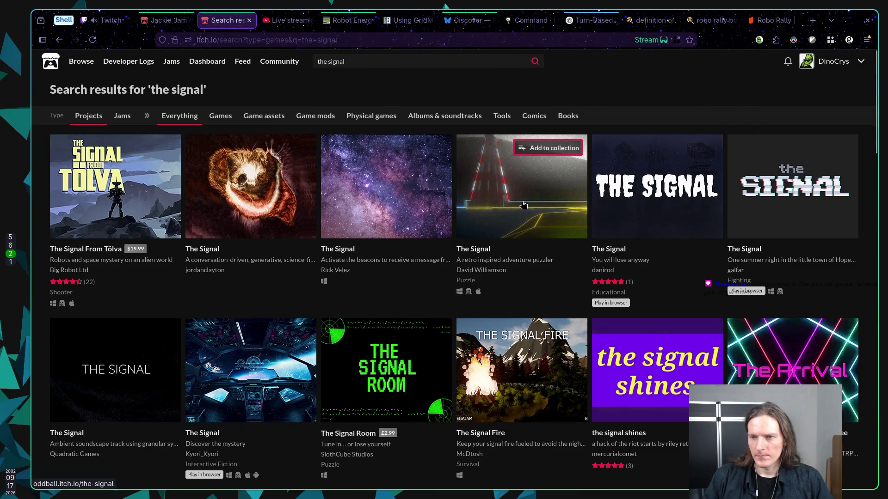
pyautogui.scroll(-1, 356, 279)
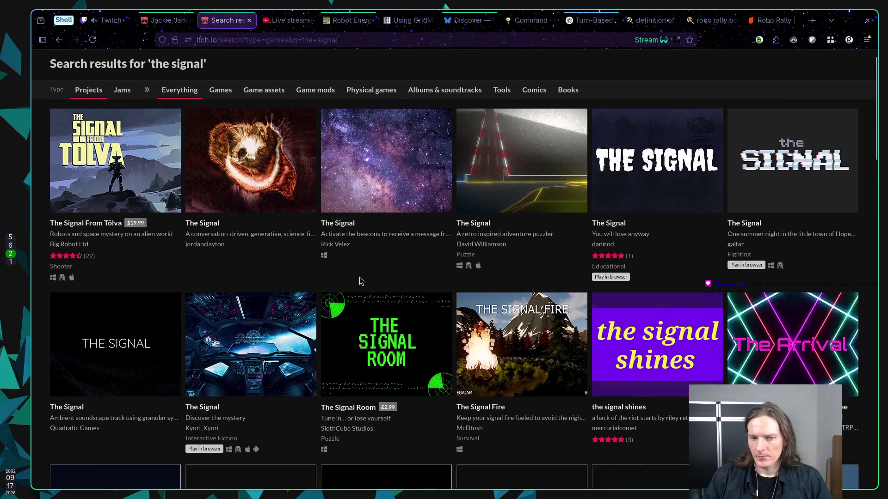
pyautogui.moveTo(262, 313)
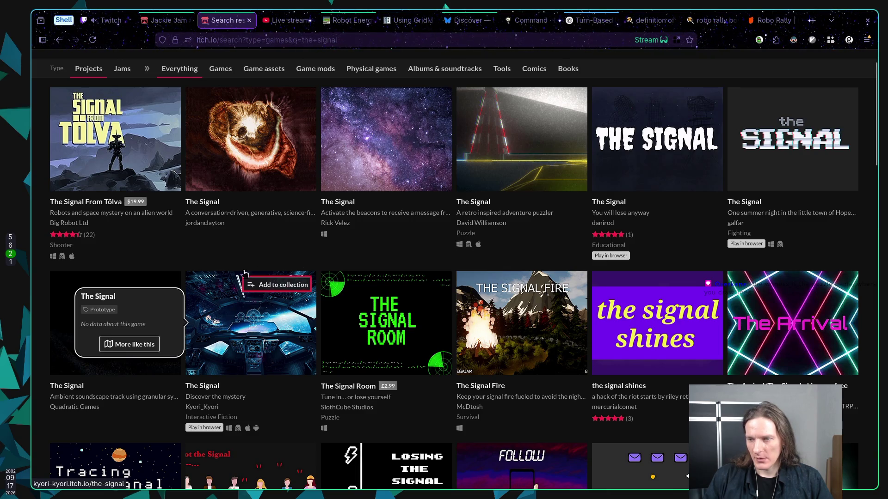
pyautogui.scroll(-4, 379, 256)
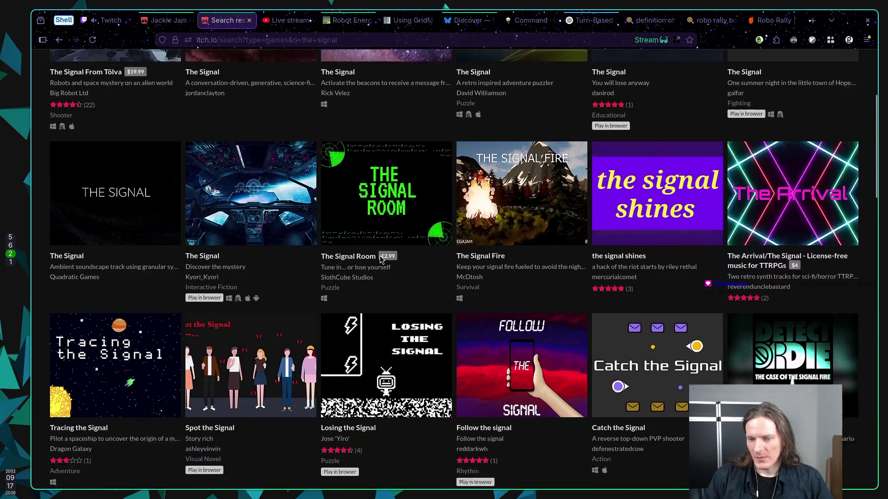
pyautogui.scroll(-5, 362, 235)
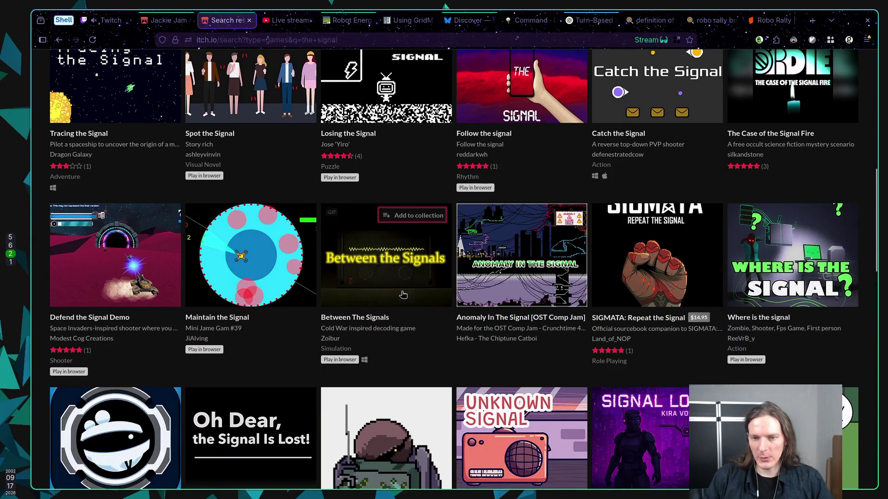
pyautogui.scroll(-4, 439, 199)
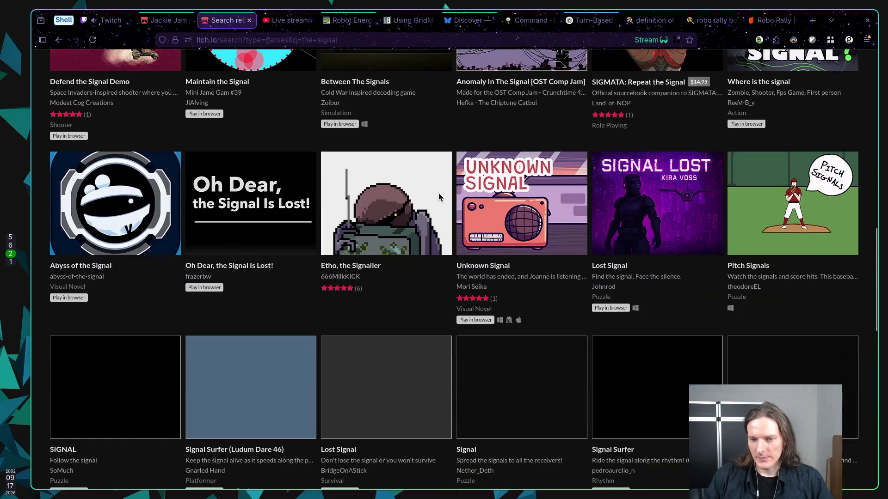
pyautogui.scroll(10, 439, 193)
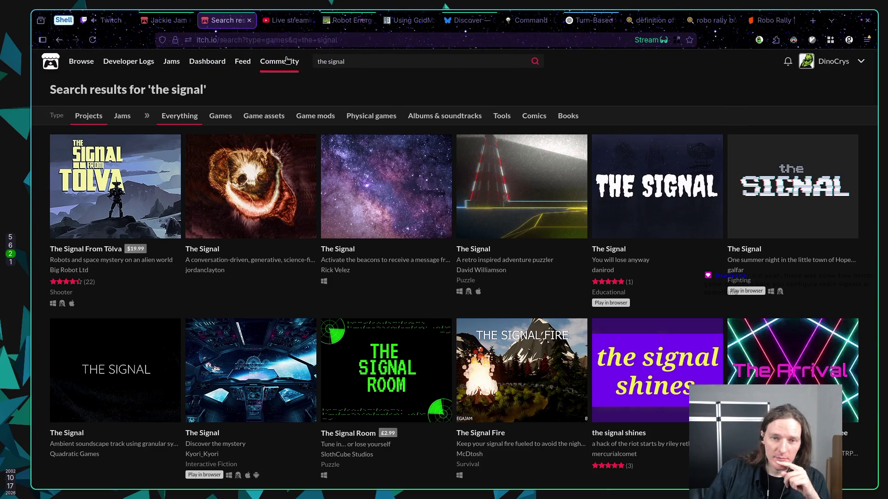
pyautogui.click(81, 64)
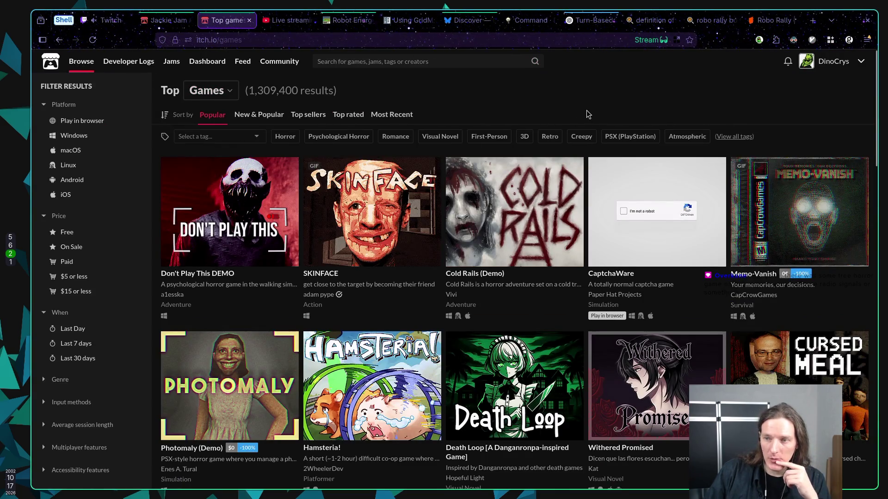
# Scroll down the Top Games grid and open the Voices of the Void game page.
pyautogui.scroll(-1, 591, 111)
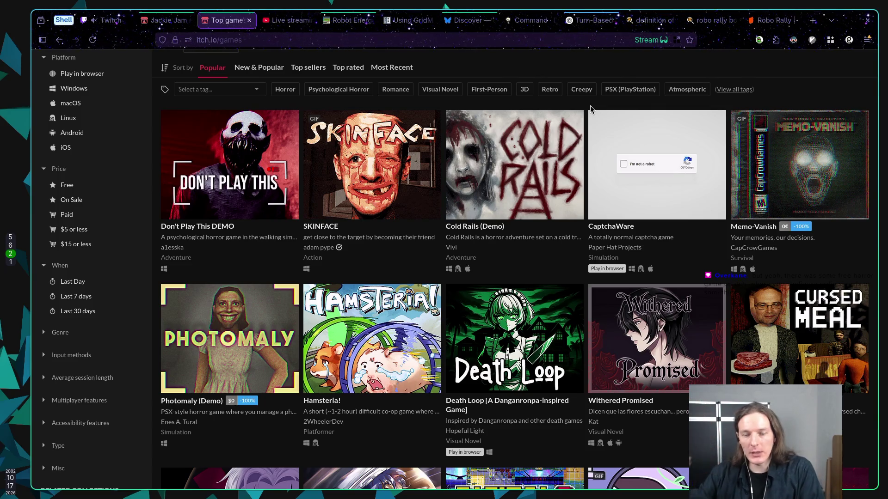
pyautogui.scroll(-9, 590, 106)
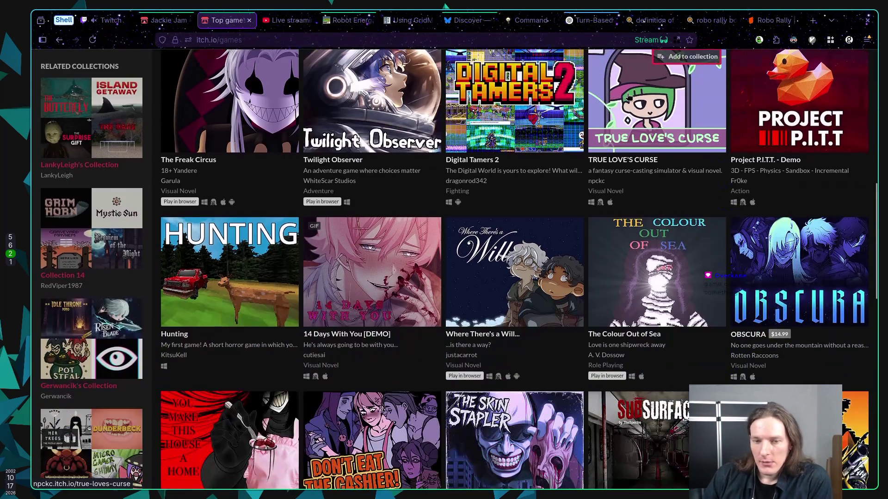
pyautogui.scroll(-5, 628, 96)
pyautogui.scroll(-4, 392, 167)
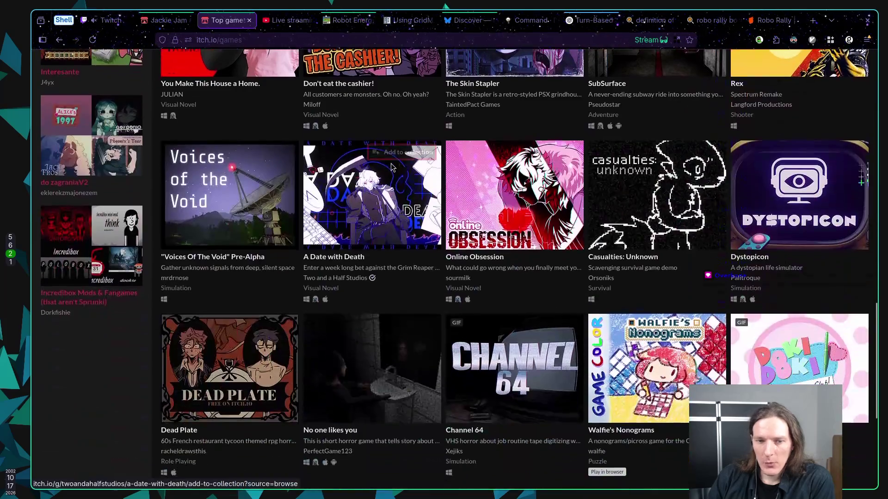
pyautogui.click(207, 216)
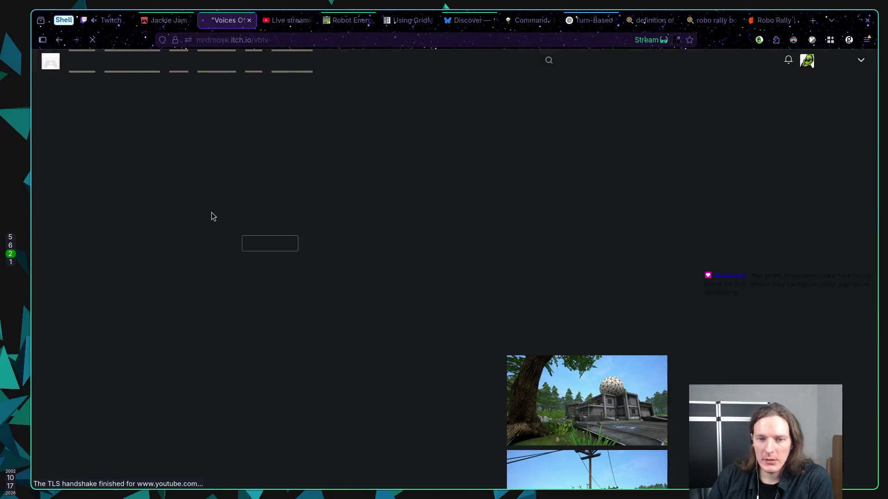
# Read through the Voices of the Void page, check the Jackie Jam #3 tab, then switch to Godot.
pyautogui.scroll(-2, 180, 205)
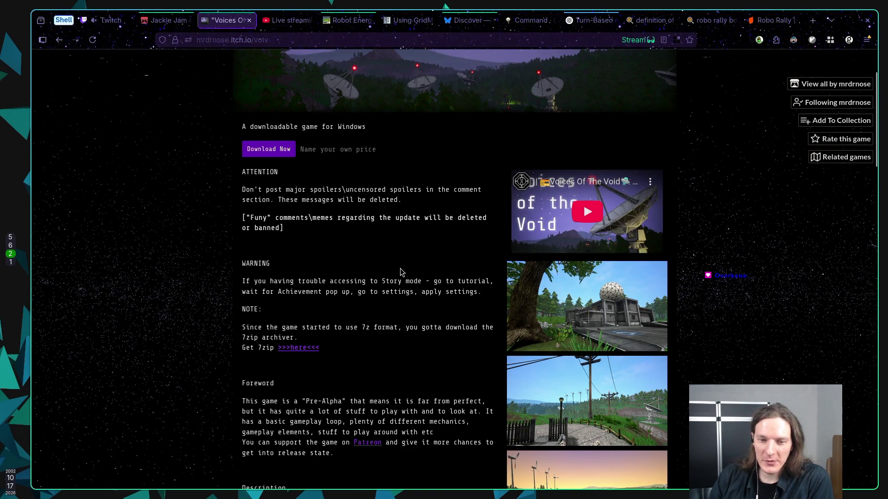
pyautogui.scroll(-20, 398, 269)
pyautogui.scroll(-5, 393, 266)
pyautogui.scroll(6, 394, 270)
pyautogui.scroll(15, 395, 270)
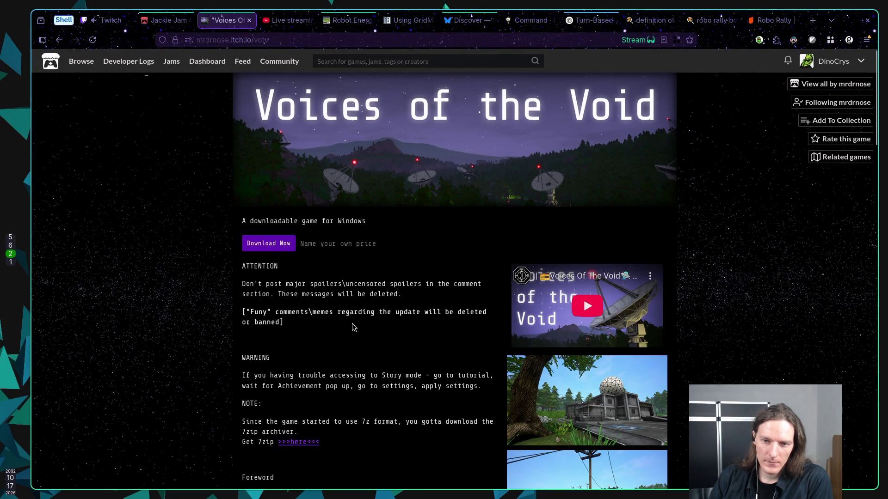
pyautogui.scroll(-4, 351, 326)
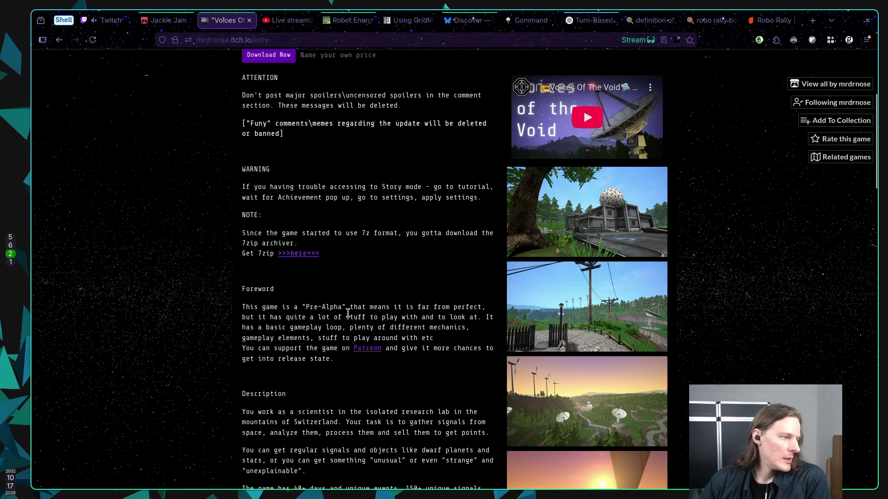
pyautogui.scroll(1, 363, 306)
pyautogui.scroll(4, 363, 307)
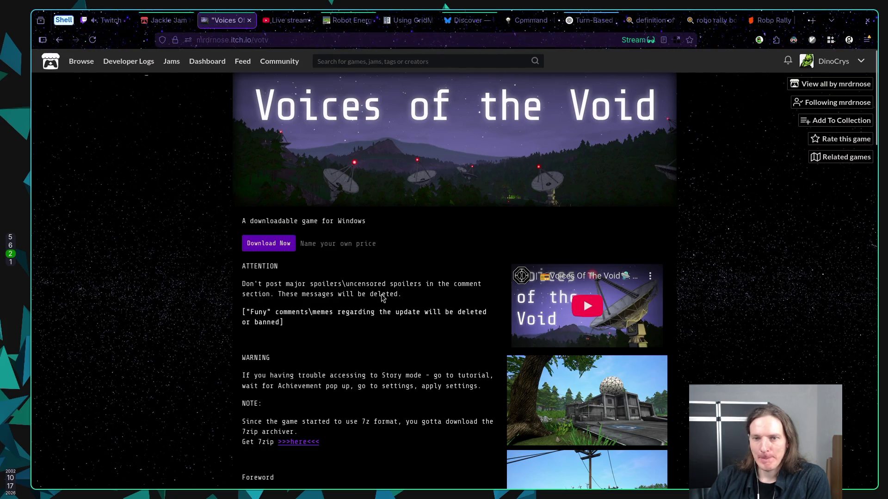
pyautogui.click(152, 21)
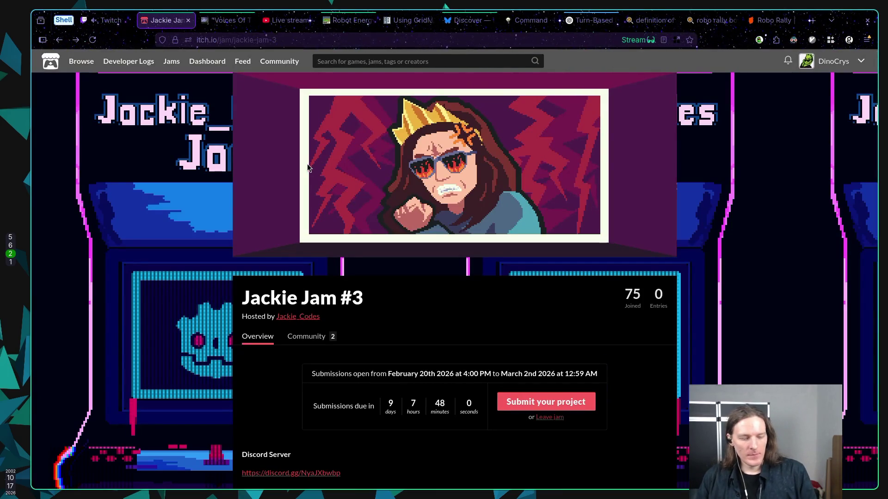
pyautogui.hotkey('alt', 'Tab')
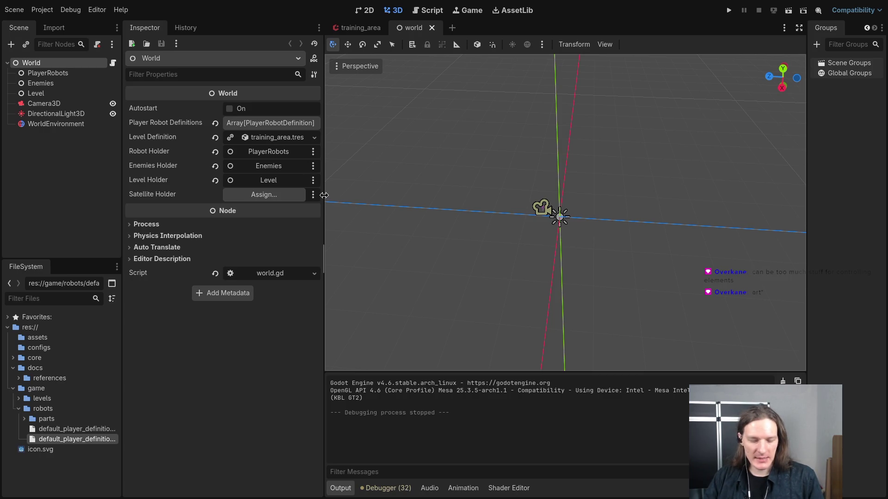
# Return to the Signal (game jam) note and select the black box idea line.
pyautogui.hotkey('alt', 'Tab')
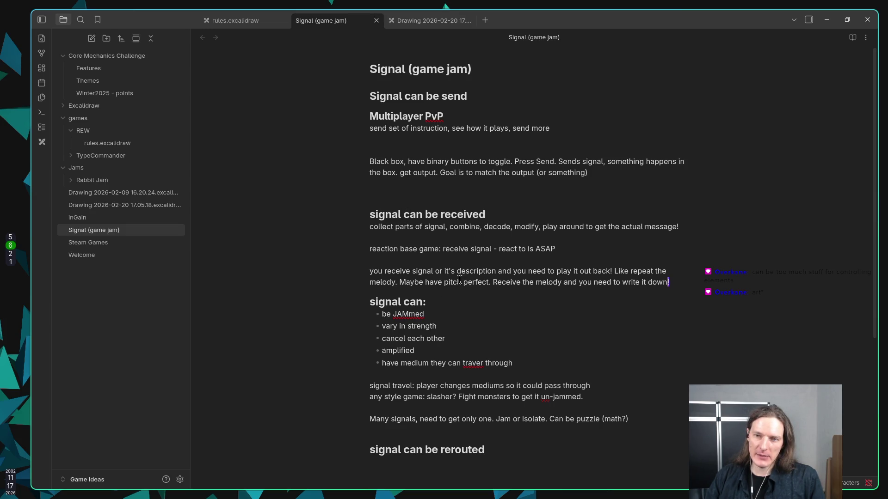
pyautogui.moveTo(375, 162); pyautogui.dragTo(638, 172)
# Open the 2026-02-20 Excalidraw drawing, label the small diamond, and resize the And diamond to fit.
pyautogui.click(635, 177)
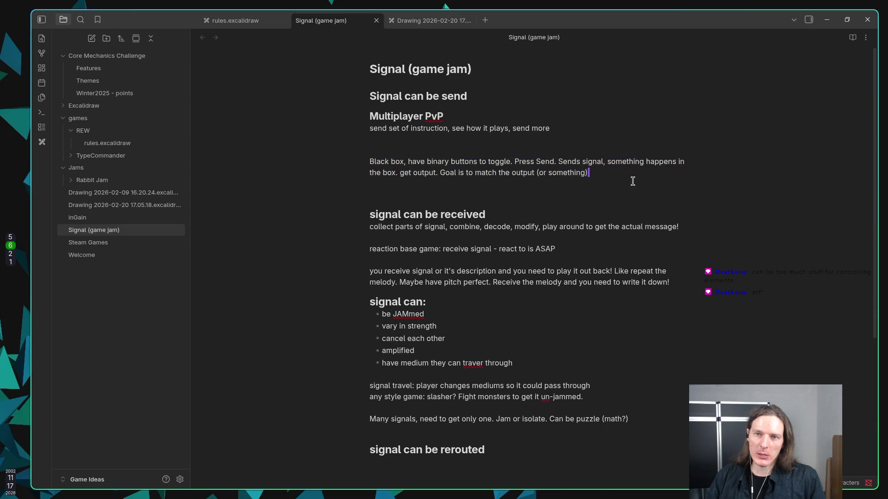
pyautogui.click(416, 20)
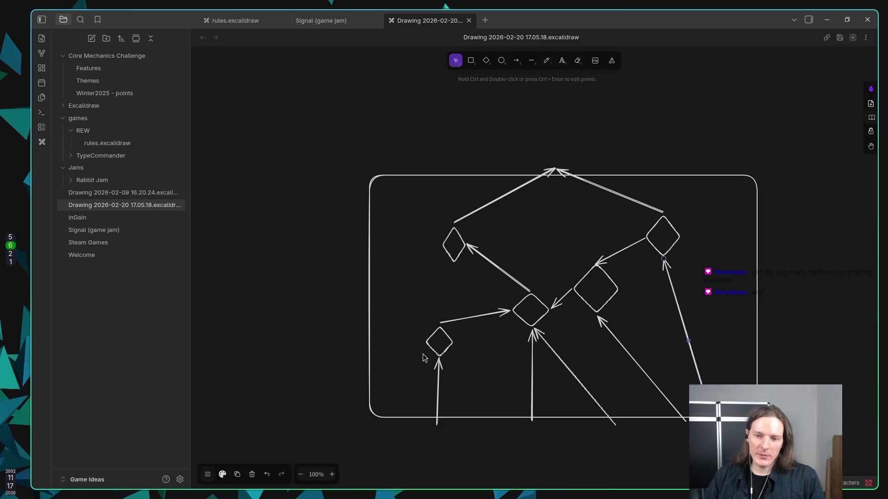
pyautogui.doubleClick(452, 344)
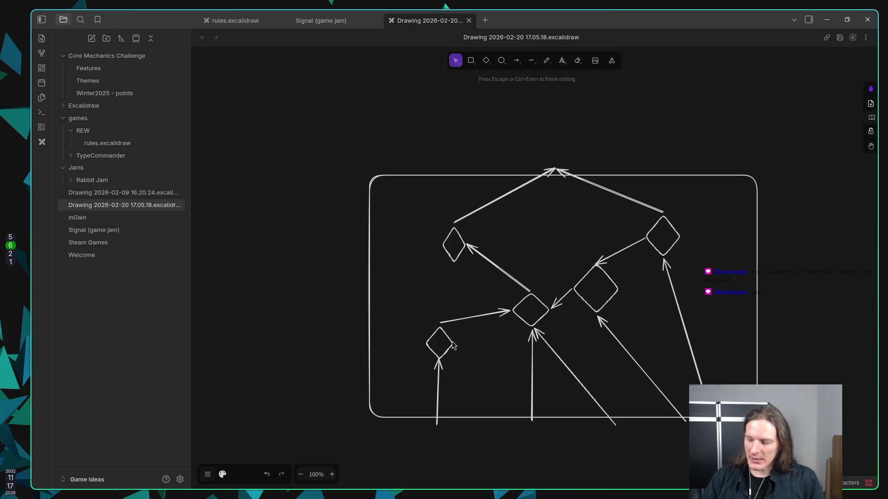
pyautogui.write('Add')
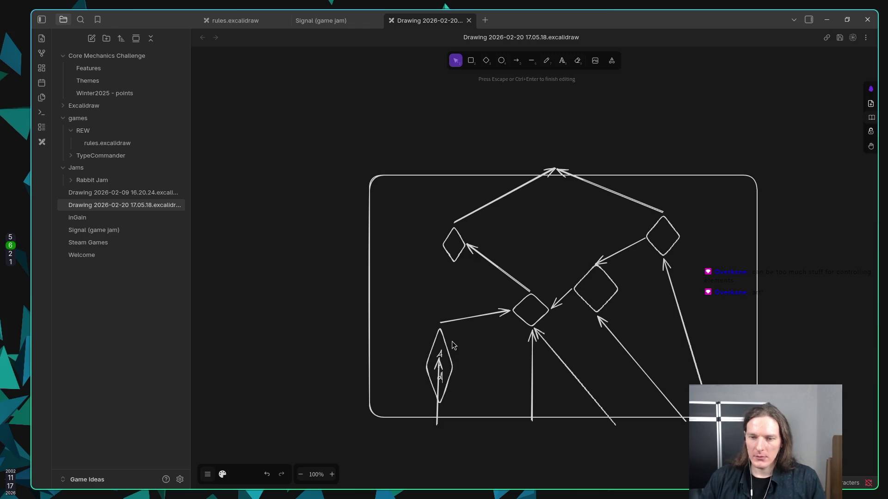
pyautogui.press('Escape')
pyautogui.moveTo(453, 366)
pyautogui.mouseDown()
pyautogui.moveTo(494, 368)
pyautogui.moveTo(448, 352)
pyautogui.mouseUp()
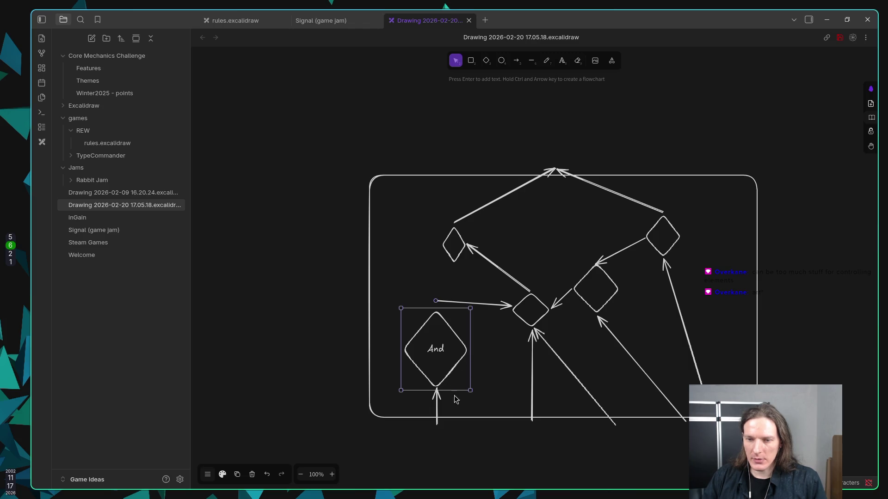
pyautogui.moveTo(470, 391); pyautogui.dragTo(453, 347)
# Label the centre diamond SUM and resize it to fit the label.
pyautogui.click(540, 317)
pyautogui.click(542, 319)
pyautogui.doubleClick(539, 313)
pyautogui.write('OR')
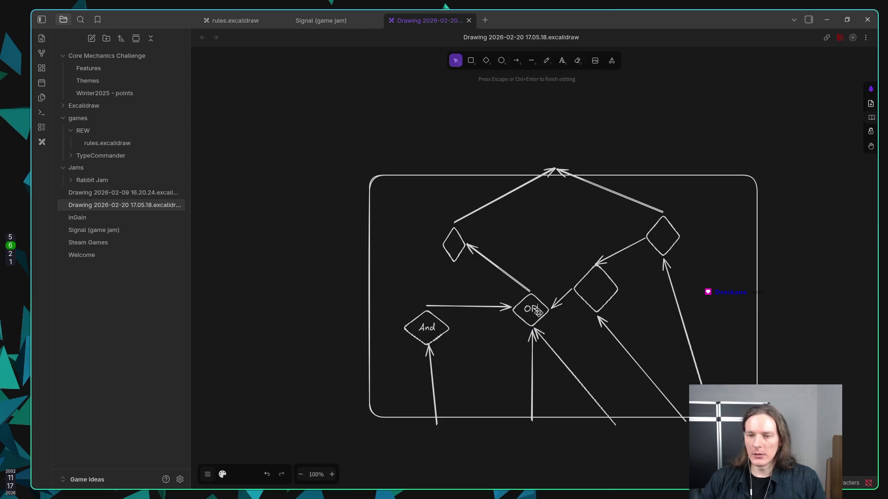
pyautogui.press('BackSpace')
pyautogui.write('SUM')
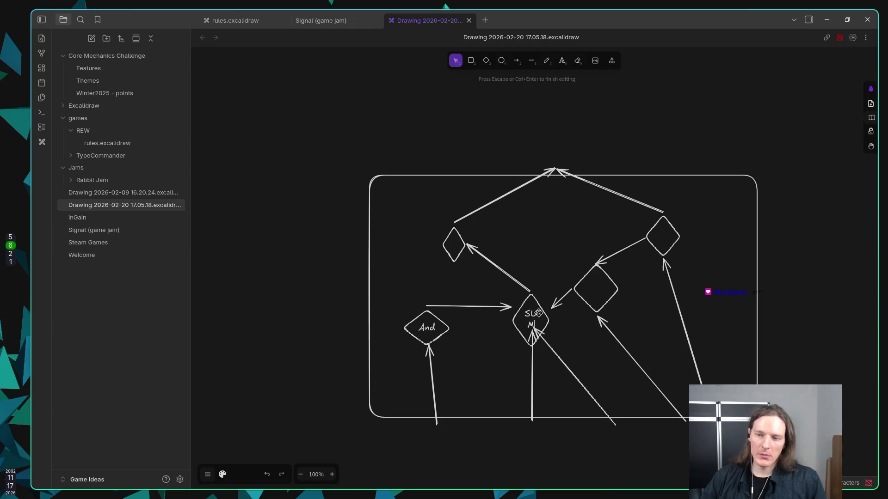
pyautogui.press('Escape')
pyautogui.moveTo(550, 348); pyautogui.dragTo(563, 327)
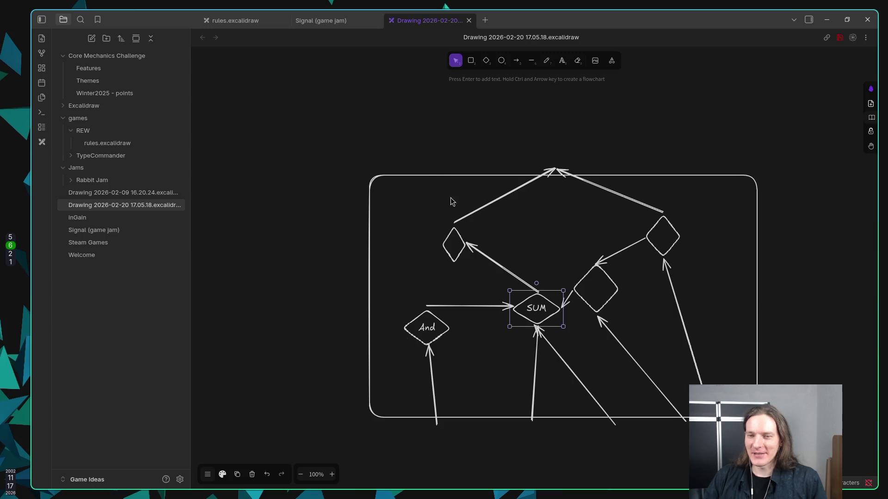
# Finish the upper-left diamond's OR label and widen it so OR fits on one line.
pyautogui.click(459, 252)
pyautogui.press('Return')
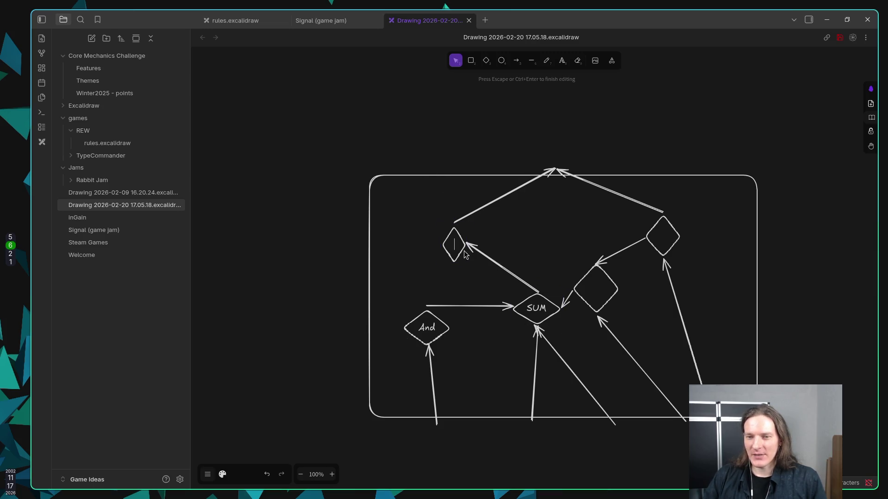
pyautogui.write('OR')
pyautogui.press('Escape')
pyautogui.moveTo(468, 254)
pyautogui.mouseDown()
pyautogui.moveTo(489, 254)
pyautogui.moveTo(481, 287)
pyautogui.moveTo(489, 258)
pyautogui.mouseUp()
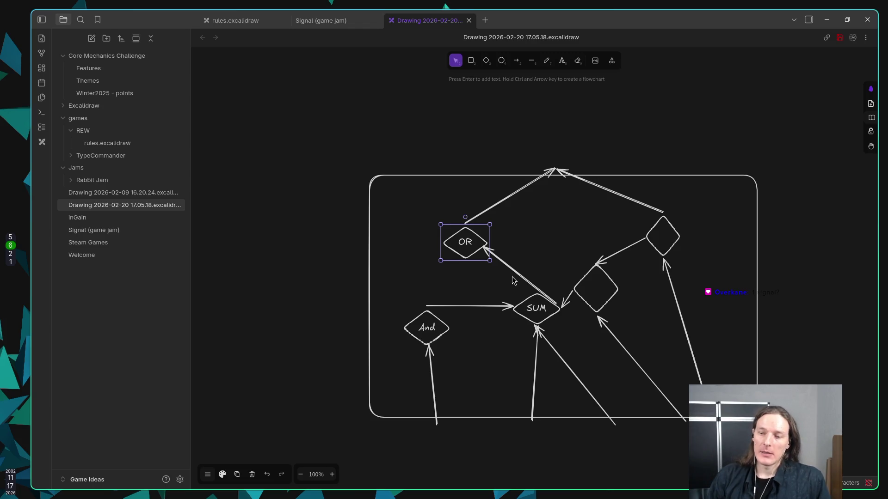
pyautogui.click(429, 435)
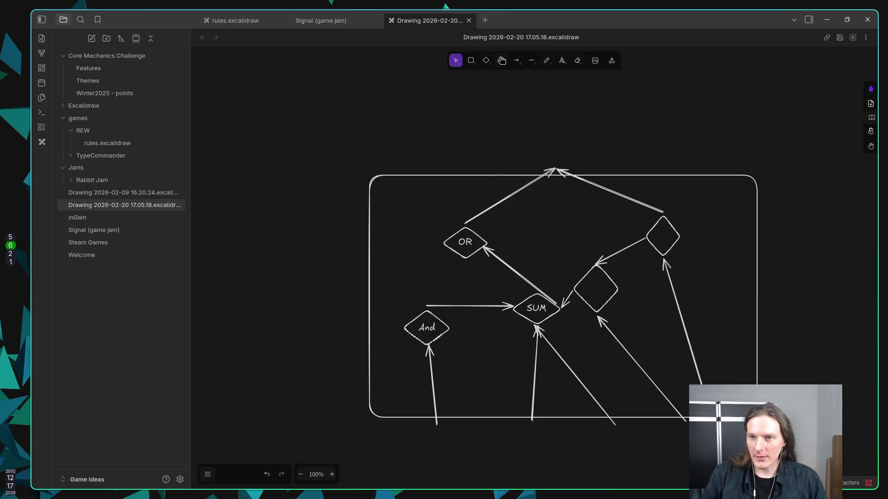
# Draw a row of four small input circles below the frame.
pyautogui.press('e')
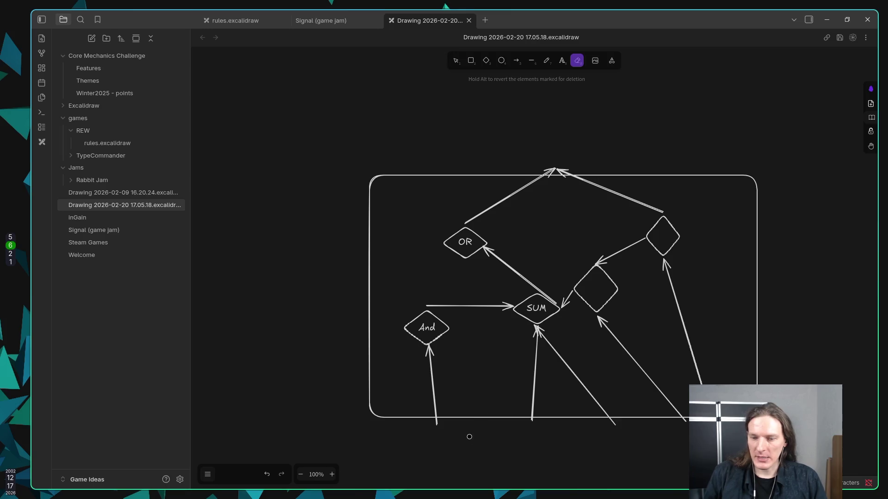
pyautogui.moveTo(429, 442); pyautogui.dragTo(454, 461)
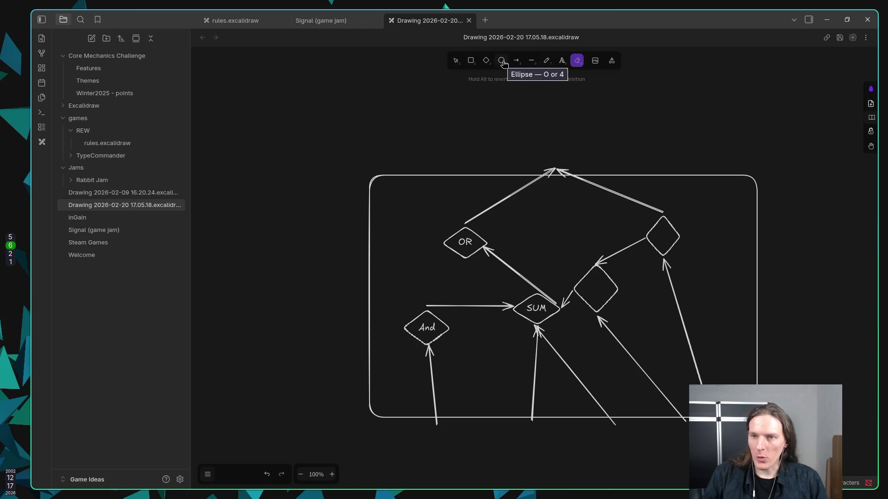
pyautogui.click(503, 62)
pyautogui.moveTo(428, 437); pyautogui.dragTo(453, 462)
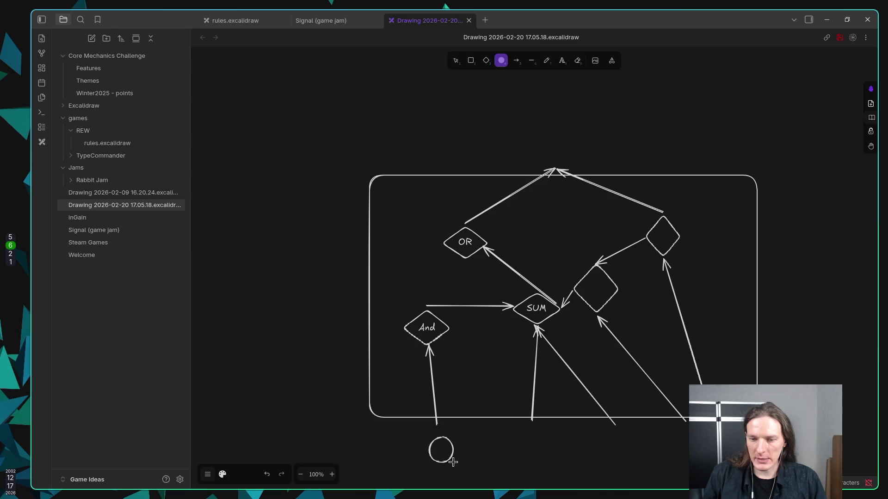
pyautogui.press('o')
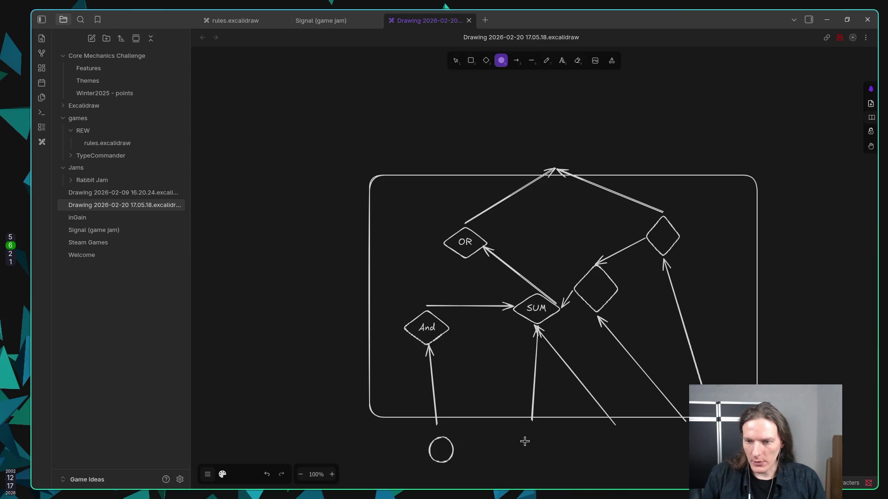
pyautogui.moveTo(524, 437); pyautogui.dragTo(549, 460)
pyautogui.moveTo(608, 438); pyautogui.dragTo(630, 460)
pyautogui.press('o')
pyautogui.moveTo(682, 437); pyautogui.dragTo(706, 457)
pyautogui.press('o')
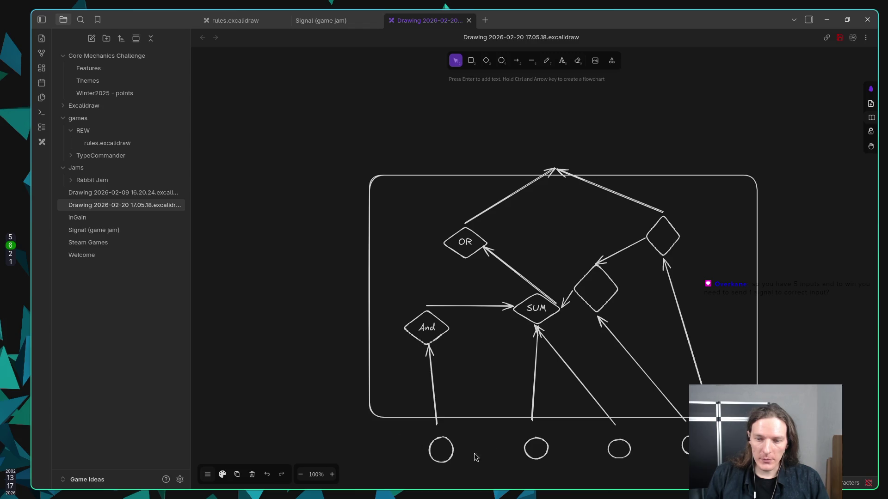
# Label the first three input circles 1, 0 and 1.
pyautogui.doubleClick(451, 451)
pyautogui.write('1')
pyautogui.doubleClick(546, 455)
pyautogui.write('0')
pyautogui.doubleClick(619, 451)
pyautogui.write('1')
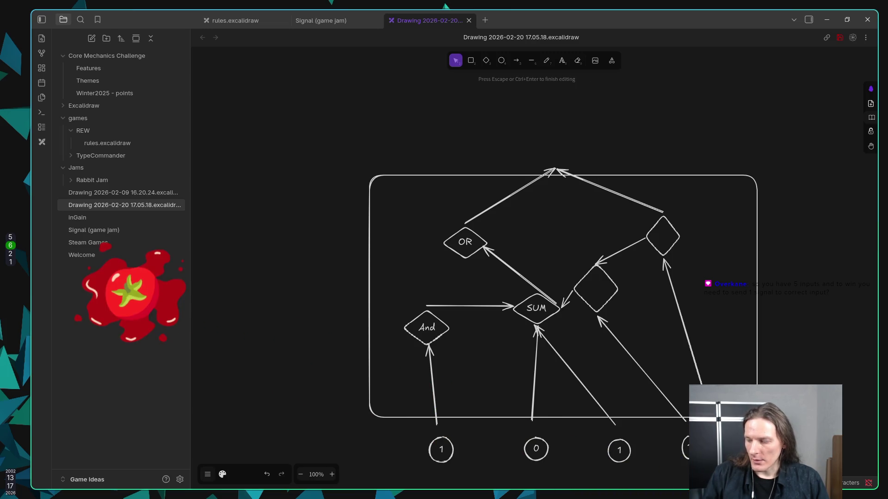
pyautogui.click(595, 479)
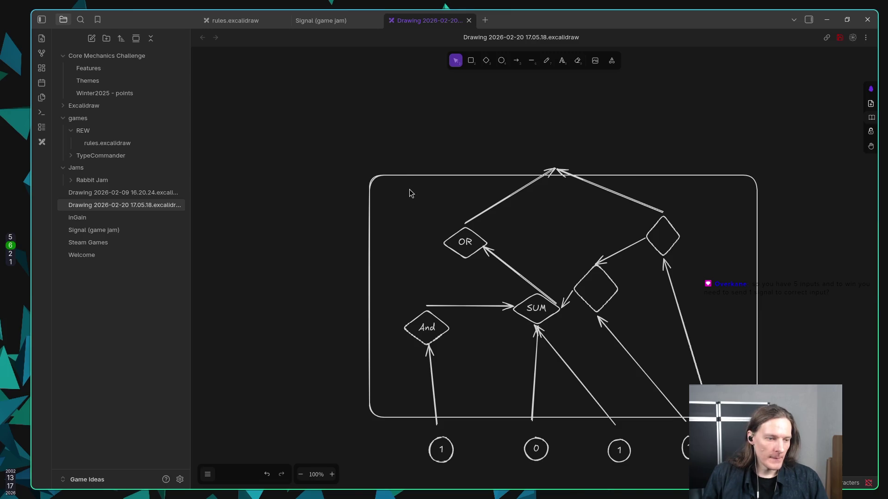
# Add an output value 8 positioned over the frame's top arrow.
pyautogui.doubleClick(559, 155)
pyautogui.write('8')
pyautogui.press('Escape')
pyautogui.moveTo(561, 160); pyautogui.dragTo(555, 157)
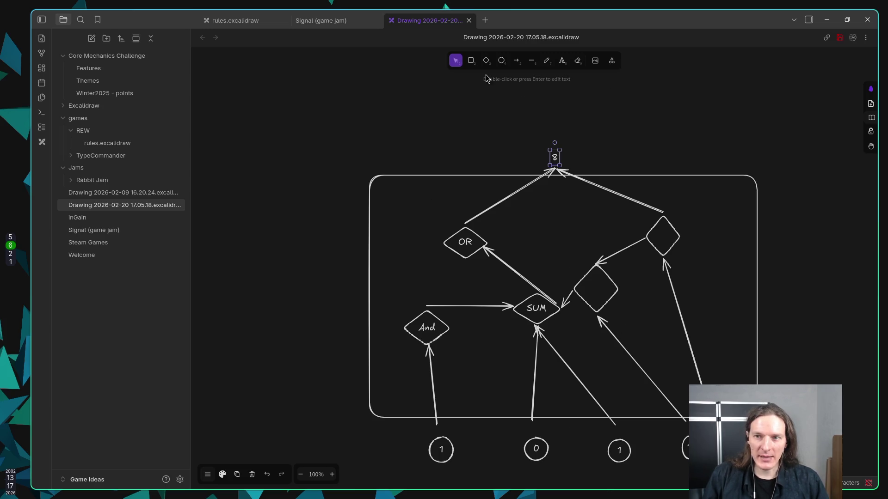
# Add a target value 5 with a Goal label beside it above the 8.
pyautogui.press('Return')
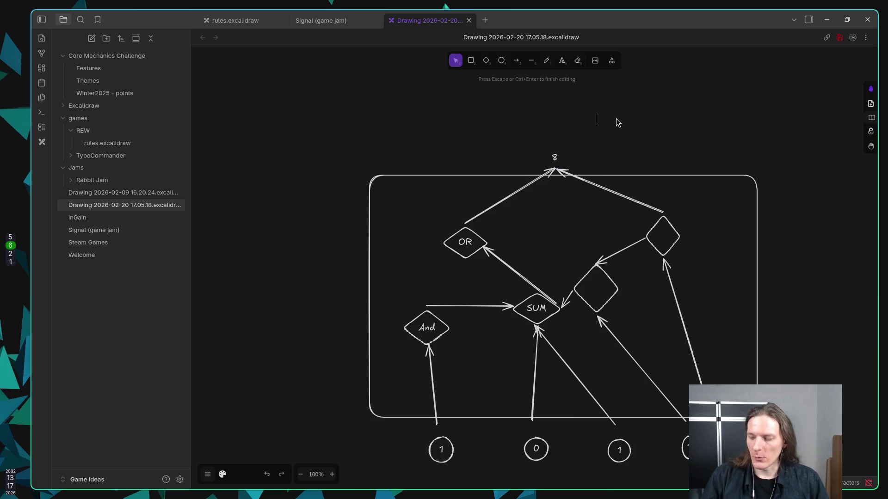
pyautogui.write('5')
pyautogui.press('Escape')
pyautogui.doubleClick(582, 121)
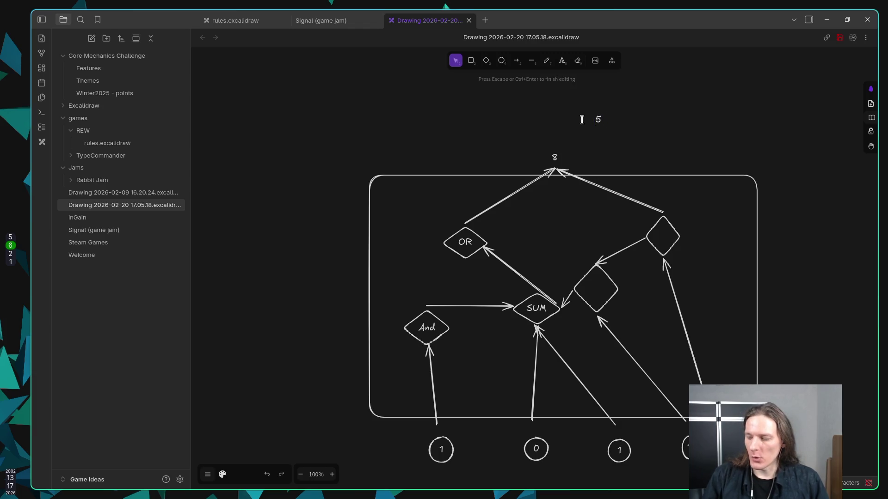
pyautogui.write('Goal')
pyautogui.press('Escape')
pyautogui.moveTo(604, 145); pyautogui.dragTo(589, 137)
pyautogui.doubleClick(582, 121)
pyautogui.press('Right')
pyautogui.press('Return')
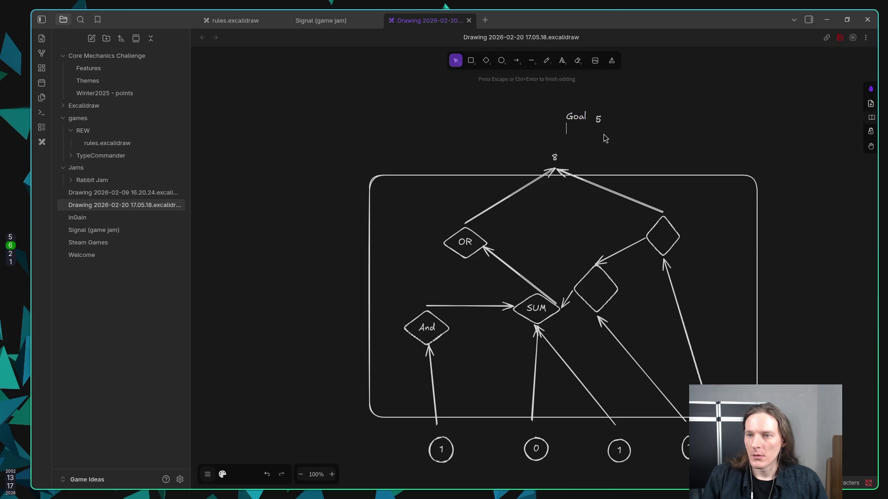
pyautogui.press('Escape')
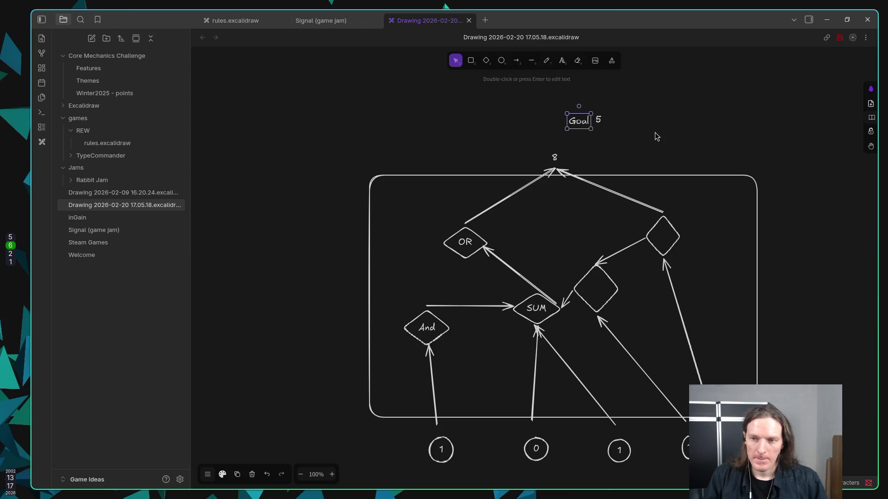
pyautogui.moveTo(581, 123); pyautogui.dragTo(581, 122)
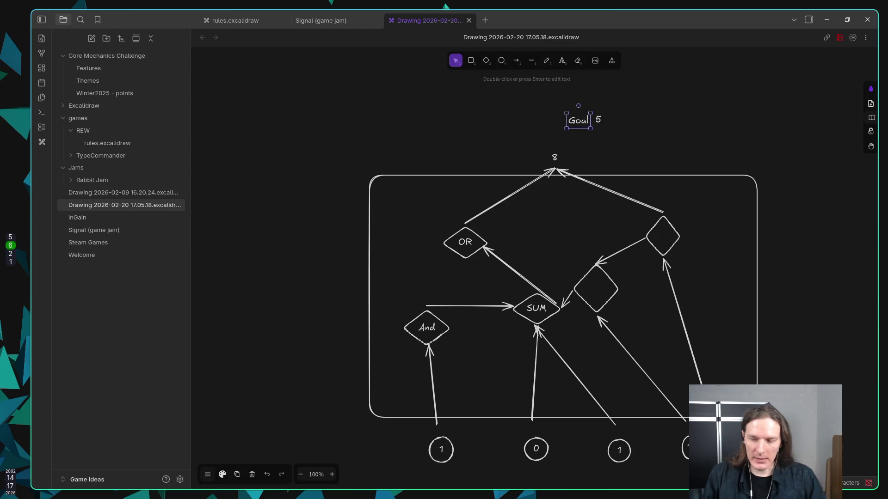
pyautogui.press('e')
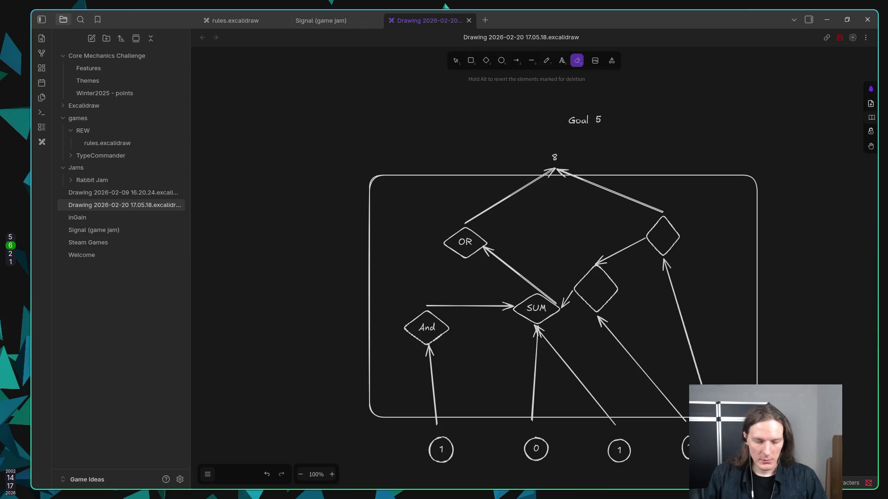
# Nudge the rightmost input slightly into place and pan to show all five inputs.
pyautogui.press('r')
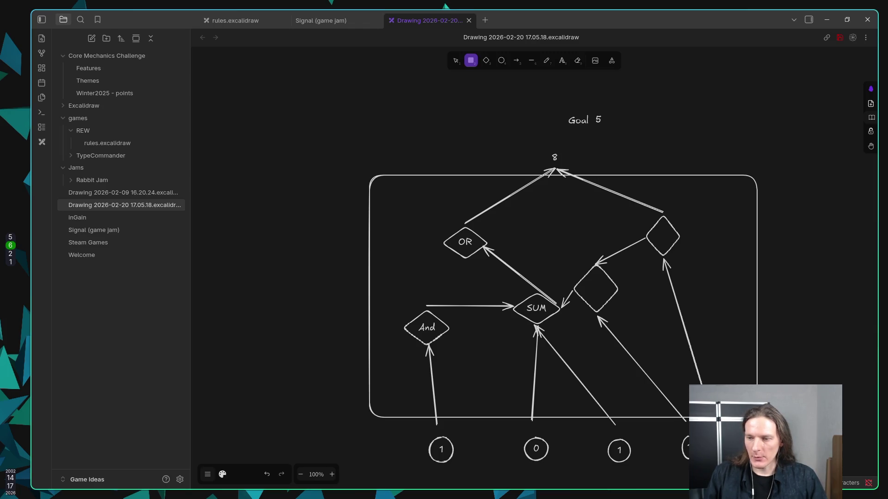
pyautogui.press('v')
pyautogui.click(843, 450)
pyautogui.moveTo(844, 444); pyautogui.dragTo(841, 449)
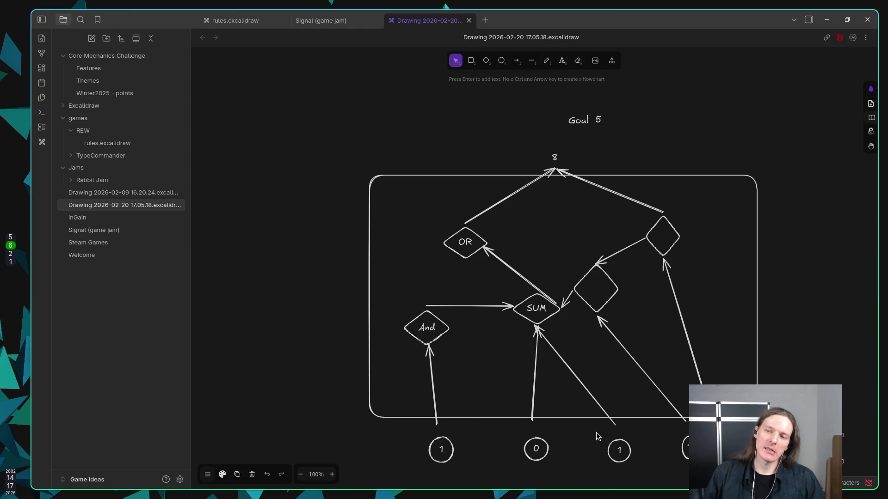
pyautogui.moveTo(625, 350); pyautogui.dragTo(570, 304)
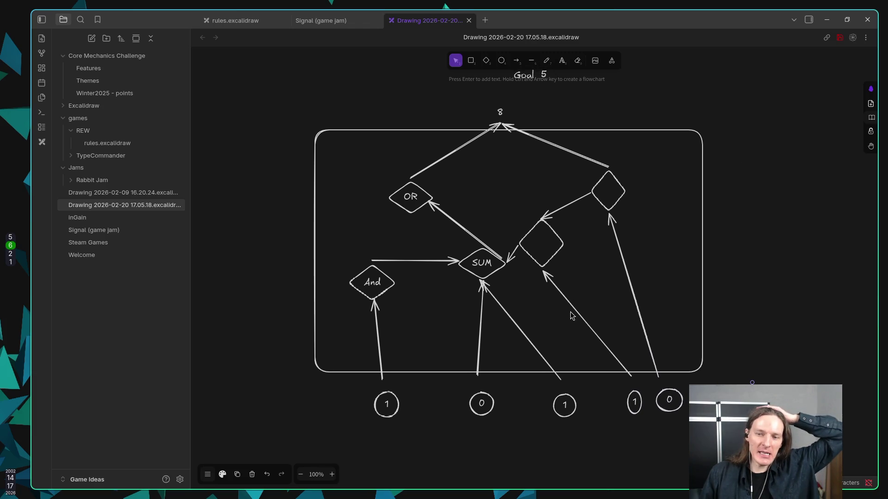
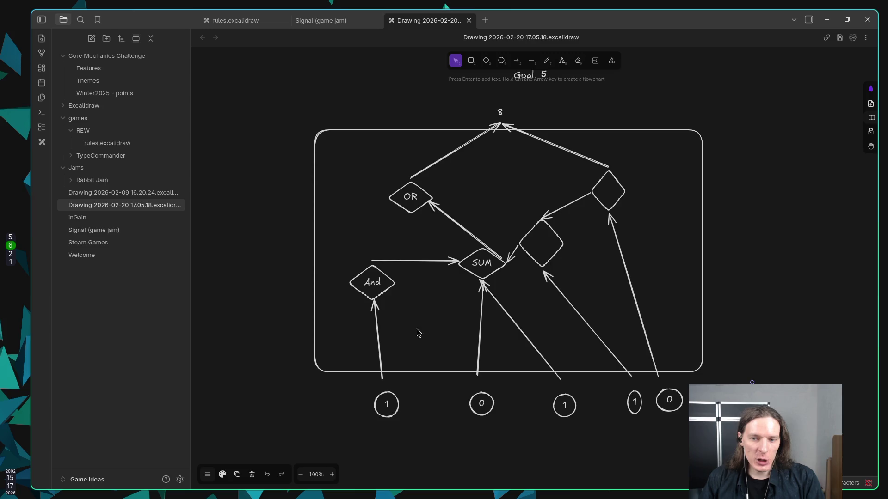
# Select the existing And, OR and middle gates in the logic-gate diagram to review them.
pyautogui.click(382, 289)
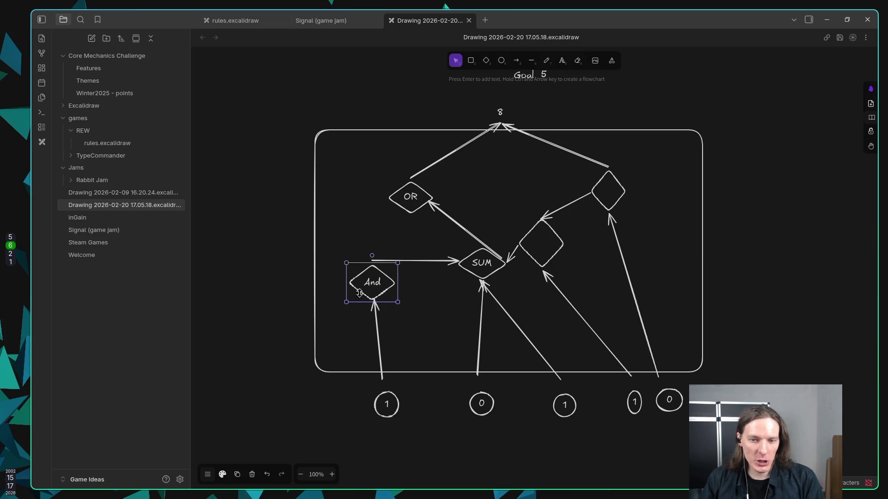
pyautogui.click(409, 203)
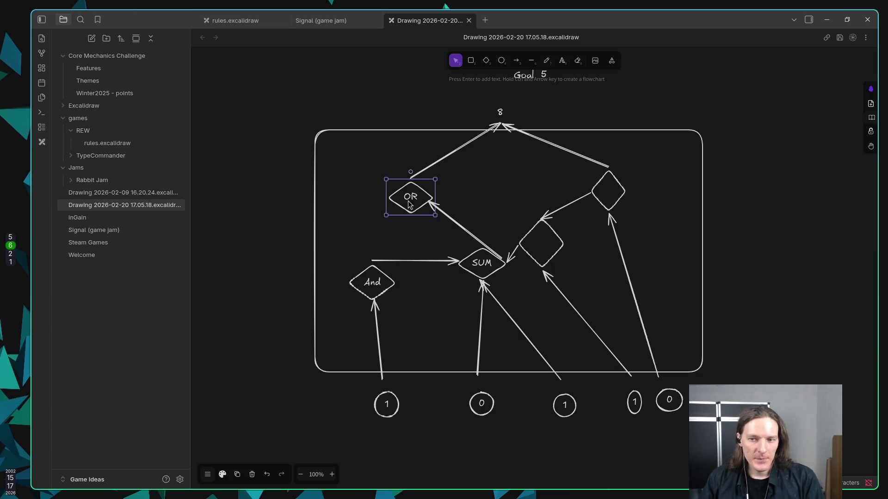
pyautogui.click(556, 253)
pyautogui.press('Escape')
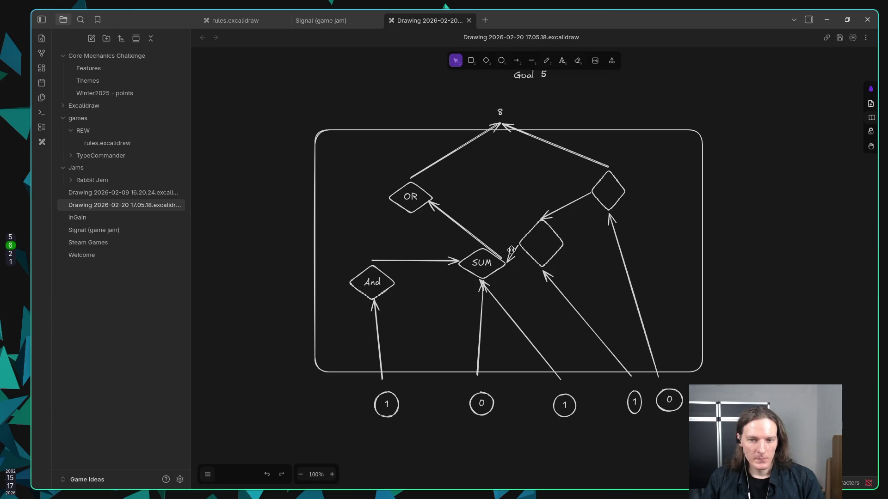
pyautogui.click(385, 287)
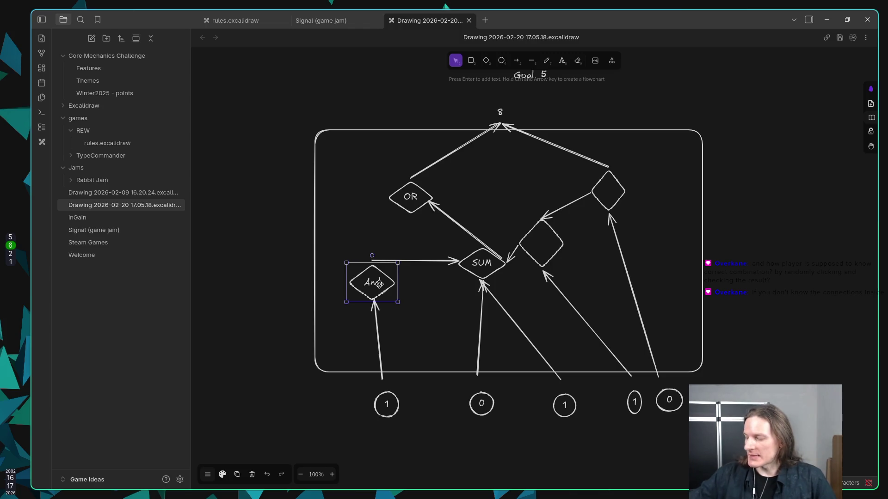
# Below the inputs row, draw an input circle with a rounded frame above it.
pyautogui.scroll(-5, 476, 252)
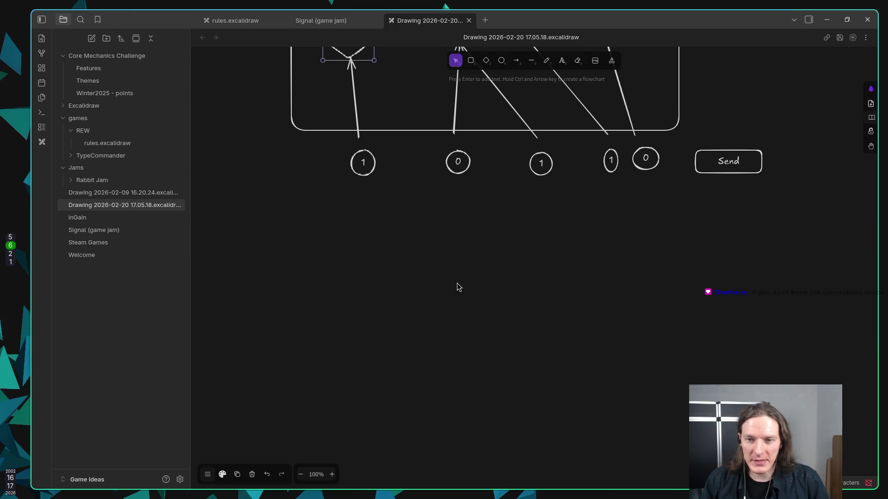
pyautogui.scroll(-1, 457, 283)
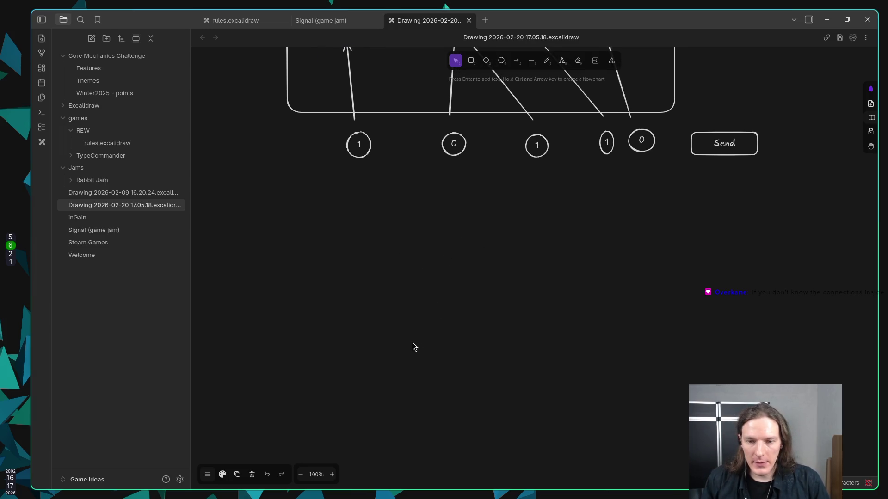
pyautogui.press('o')
pyautogui.moveTo(341, 382)
pyautogui.mouseDown()
pyautogui.moveTo(375, 406)
pyautogui.moveTo(369, 409)
pyautogui.moveTo(404, 394)
pyautogui.moveTo(429, 416)
pyautogui.moveTo(539, 365)
pyautogui.mouseUp()
pyautogui.press('Delete')
pyautogui.moveTo(368, 396); pyautogui.dragTo(444, 396)
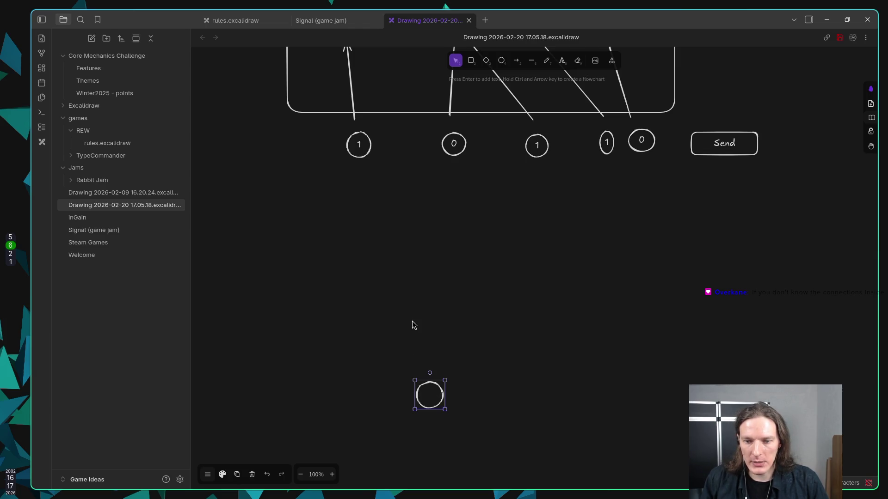
pyautogui.press('r')
pyautogui.moveTo(370, 291)
pyautogui.mouseDown()
pyautogui.moveTo(512, 369)
pyautogui.moveTo(499, 372)
pyautogui.mouseUp()
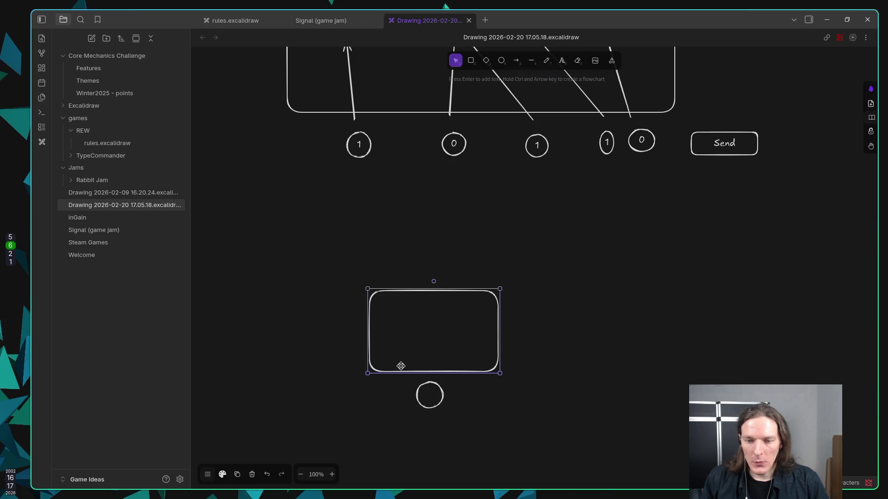
# Draw an arrow from the circle into the frame, a diamond gate inside, and a 1 output label.
pyautogui.press('a')
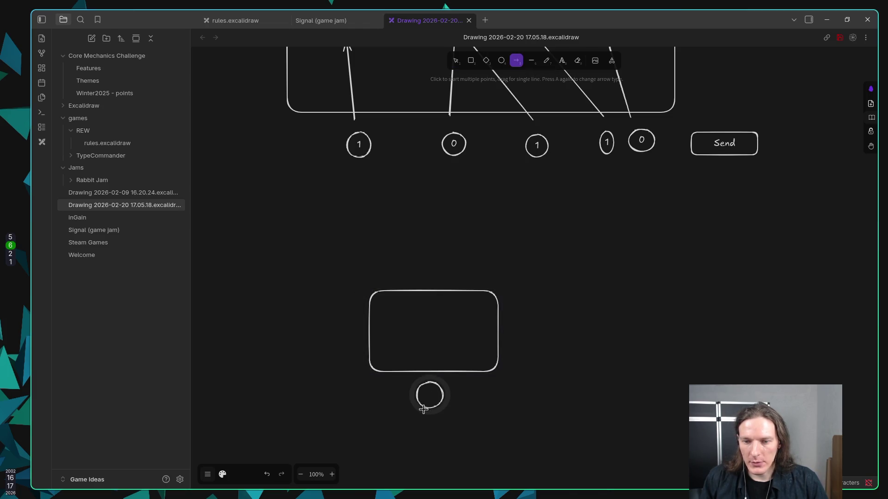
pyautogui.moveTo(433, 387); pyautogui.dragTo(432, 345)
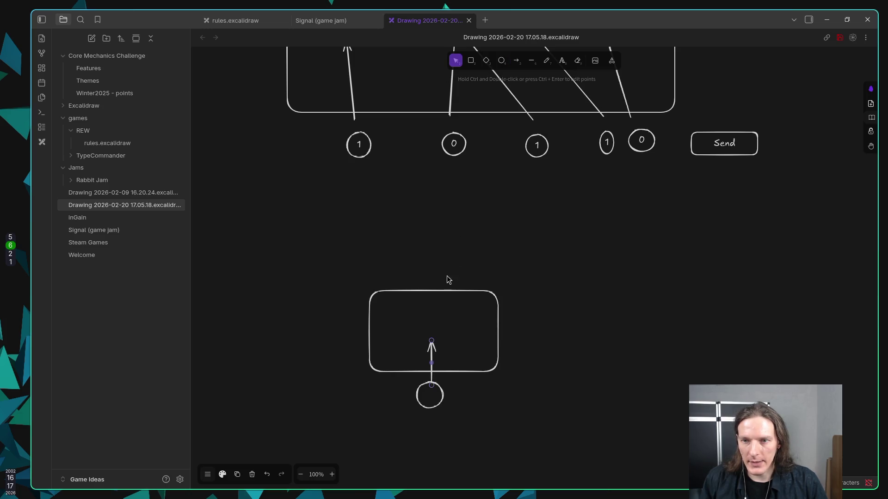
pyautogui.press('d')
pyautogui.moveTo(430, 309)
pyautogui.mouseDown()
pyautogui.moveTo(423, 332)
pyautogui.moveTo(459, 342)
pyautogui.moveTo(435, 333)
pyautogui.moveTo(430, 280)
pyautogui.mouseUp()
pyautogui.press('a')
pyautogui.doubleClick(430, 266)
pyautogui.press('Escape')
# Align the 1 label, diamond and circle, and reattach the input arrow to the circle.
pyautogui.moveTo(431, 267); pyautogui.dragTo(432, 264)
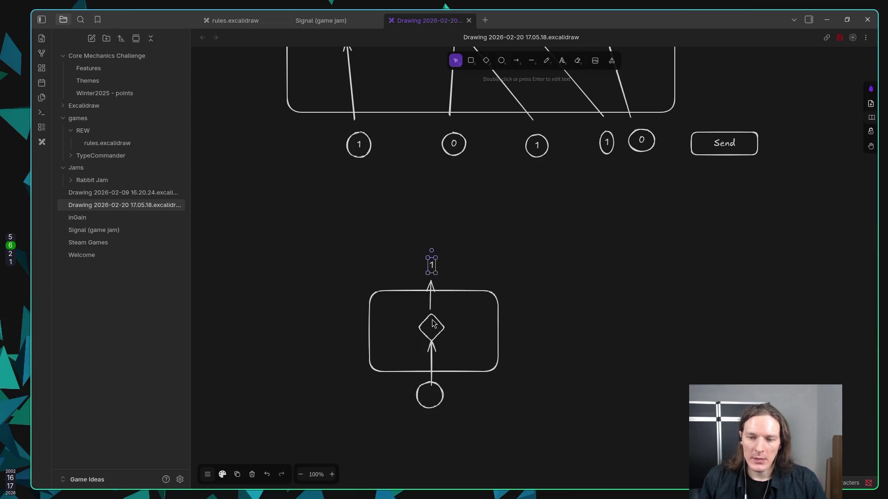
pyautogui.moveTo(432, 320); pyautogui.dragTo(429, 320)
pyautogui.click(432, 355)
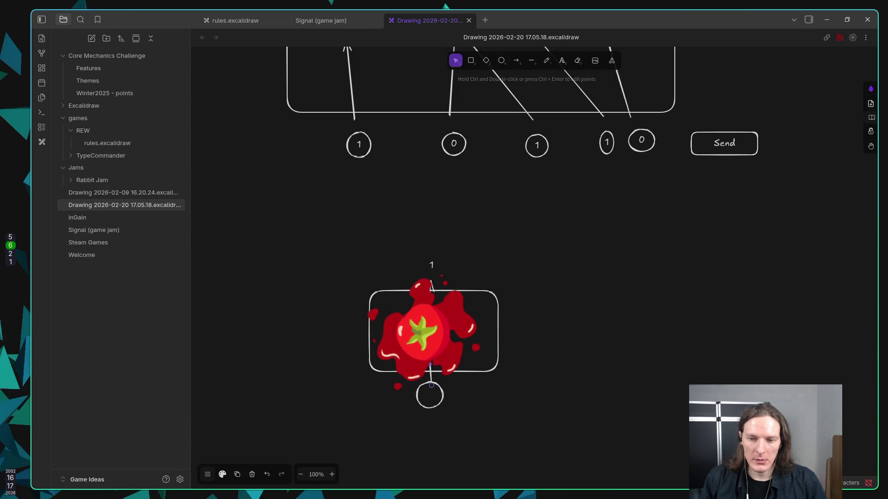
pyautogui.click(440, 329)
pyautogui.moveTo(440, 329); pyautogui.dragTo(443, 329)
pyautogui.moveTo(438, 400); pyautogui.dragTo(438, 424)
pyautogui.click(430, 384)
pyautogui.moveTo(430, 387)
pyautogui.mouseDown()
pyautogui.moveTo(431, 407)
pyautogui.moveTo(439, 414)
pyautogui.moveTo(445, 404)
pyautogui.mouseUp()
pyautogui.click(442, 418)
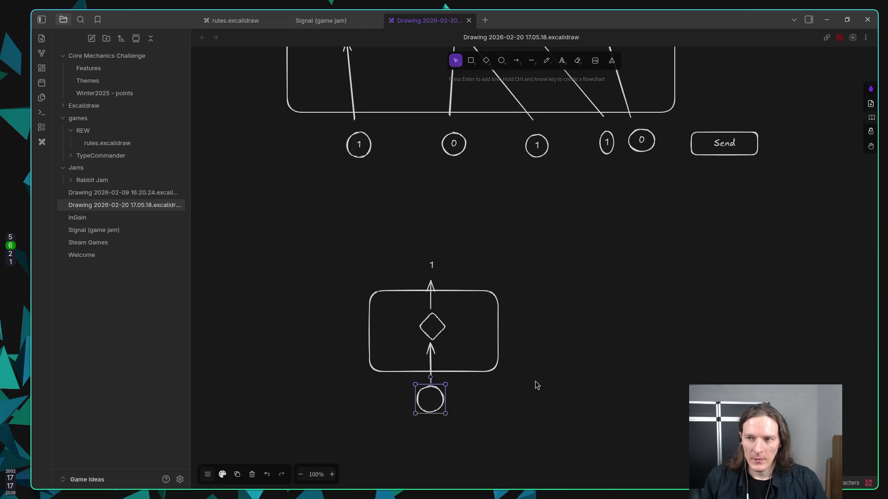
pyautogui.click(750, 135)
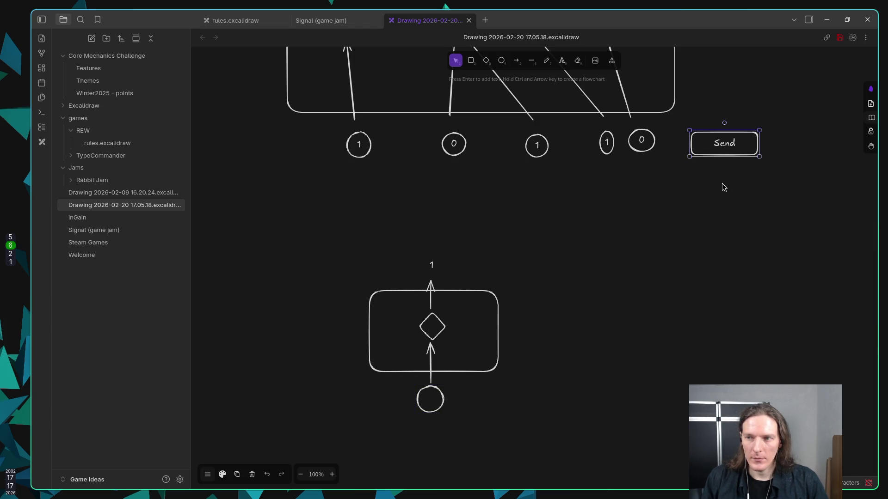
# Duplicate the Send box and place the copy beside the input circle.
pyautogui.hotkey('ctrl', 'c')
pyautogui.hotkey('ctrl', 'v')
pyautogui.moveTo(661, 257); pyautogui.dragTo(493, 407)
pyautogui.click(722, 138)
pyautogui.moveTo(722, 137); pyautogui.dragTo(718, 197)
pyautogui.hotkey('ctrl', 'z')
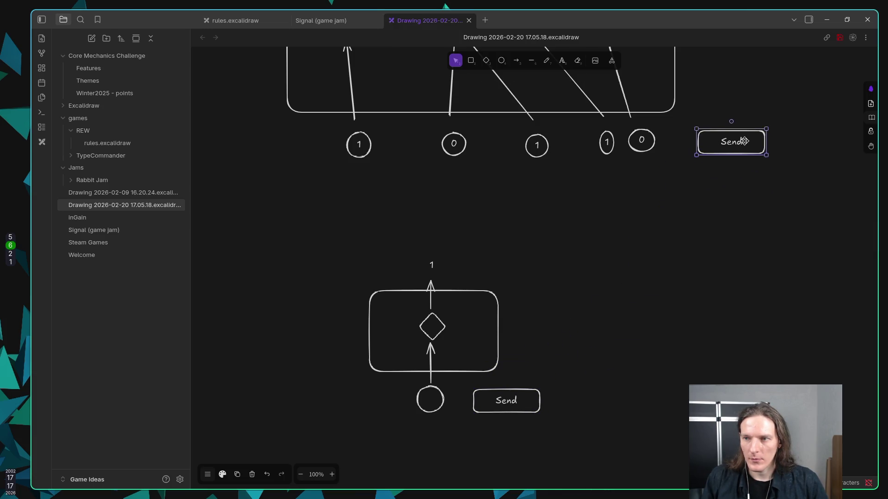
pyautogui.click(518, 401)
pyautogui.moveTo(518, 401); pyautogui.dragTo(524, 401)
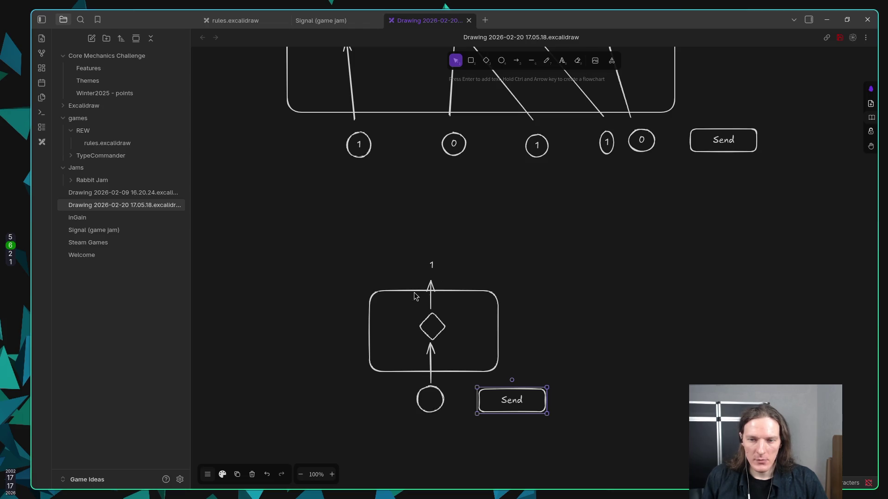
# Write 1 inside the input circle and add a 0 label beside the output.
pyautogui.click(433, 265)
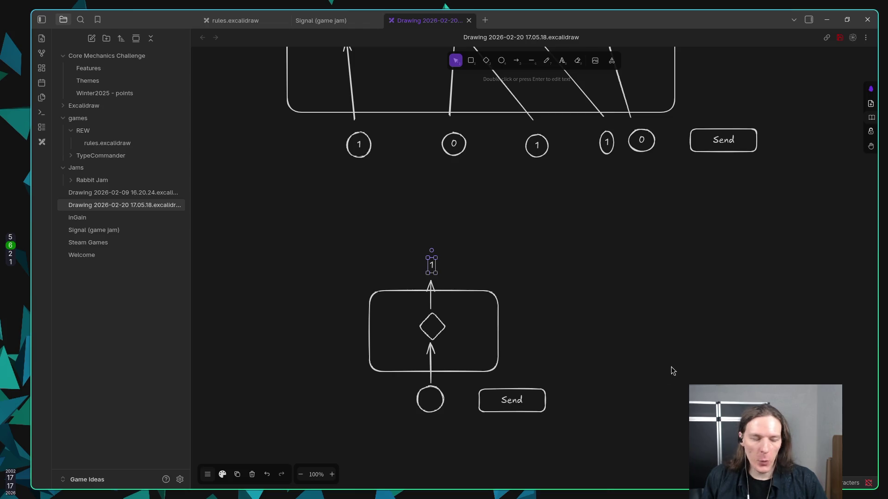
pyautogui.click(437, 401)
pyautogui.press('Return')
pyautogui.write('1')
pyautogui.click(497, 419)
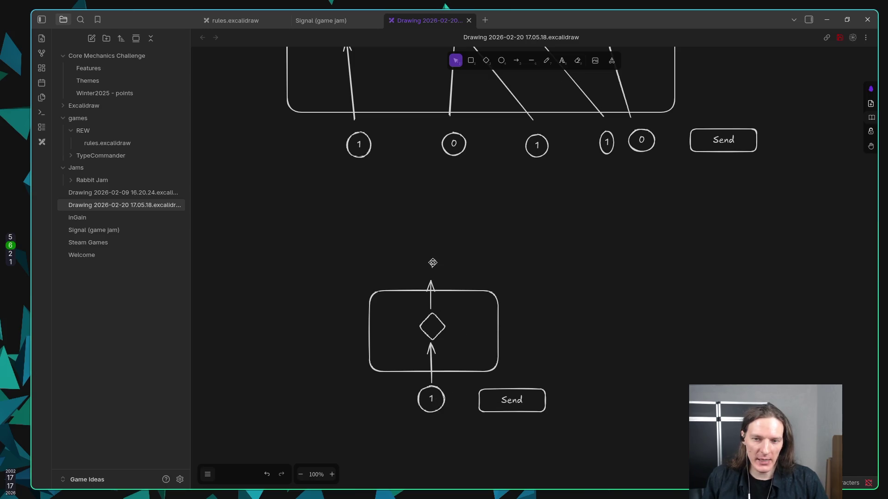
pyautogui.doubleClick(449, 283)
pyautogui.write('0')
pyautogui.press('Escape')
pyautogui.click(439, 326)
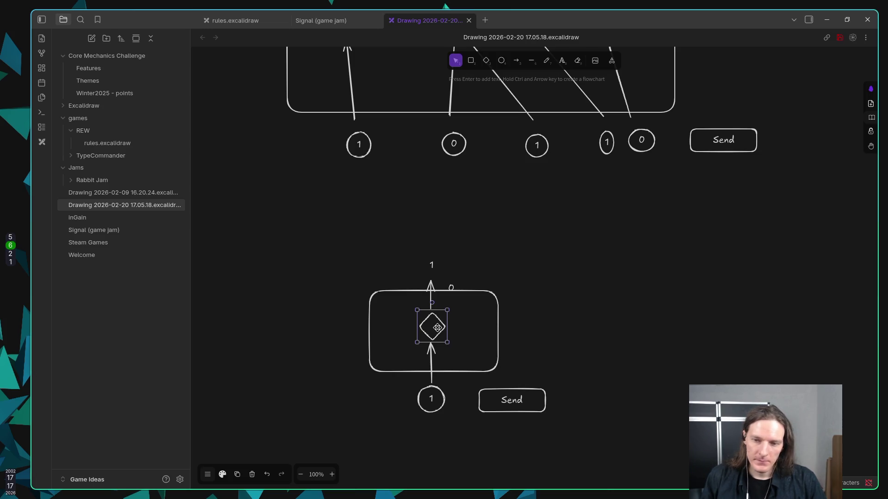
# Label the diamond gate 'not' and adjust its size.
pyautogui.doubleClick(438, 327)
pyautogui.write('not')
pyautogui.press('Escape')
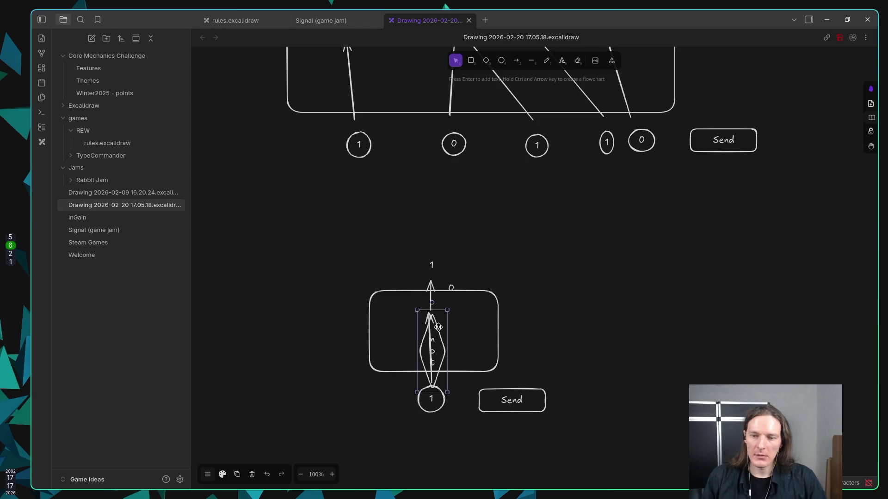
pyautogui.click(460, 350)
pyautogui.click(445, 349)
pyautogui.moveTo(447, 351)
pyautogui.mouseDown()
pyautogui.moveTo(477, 351)
pyautogui.moveTo(456, 339)
pyautogui.mouseUp()
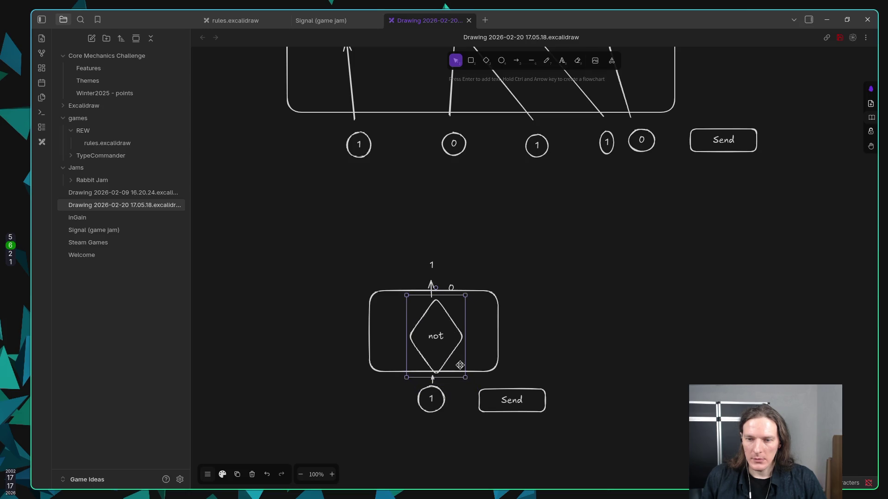
pyautogui.moveTo(468, 380); pyautogui.dragTo(440, 355)
pyautogui.hotkey('ctrl', 'z')
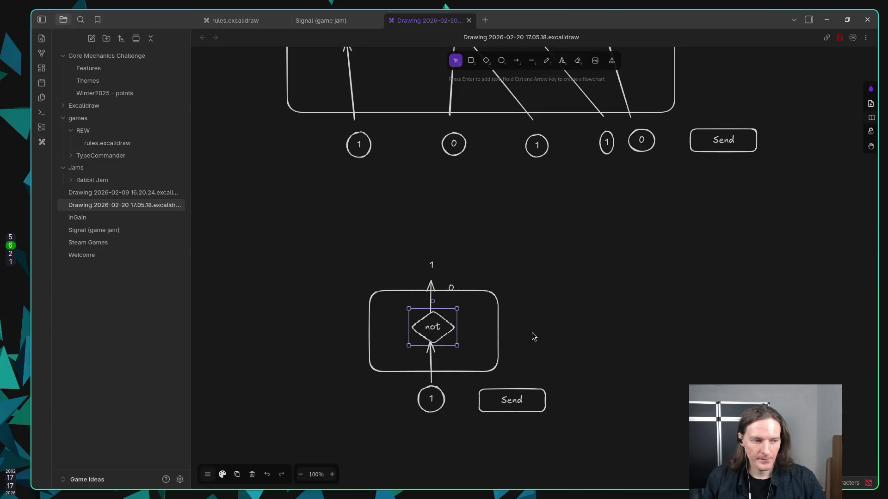
# Delete the stray 0 label above the box and shift the 1 label up-right.
pyautogui.click(452, 285)
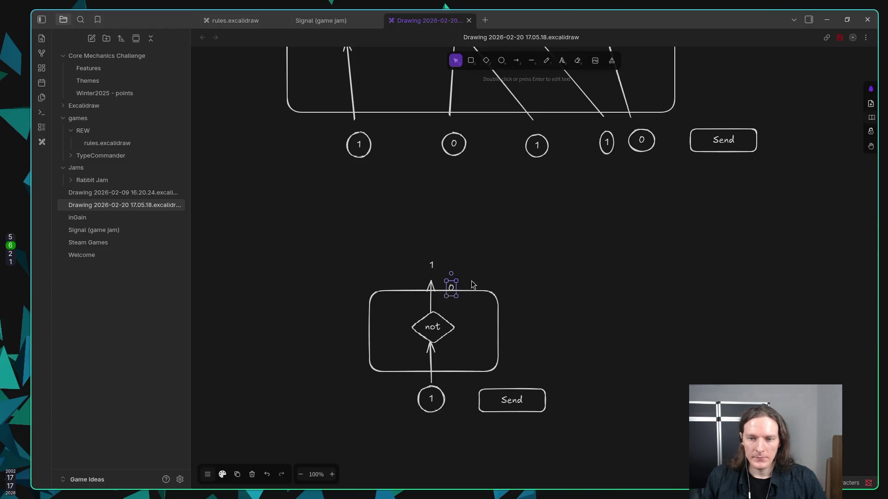
pyautogui.moveTo(452, 283); pyautogui.dragTo(476, 252)
pyautogui.press('Delete')
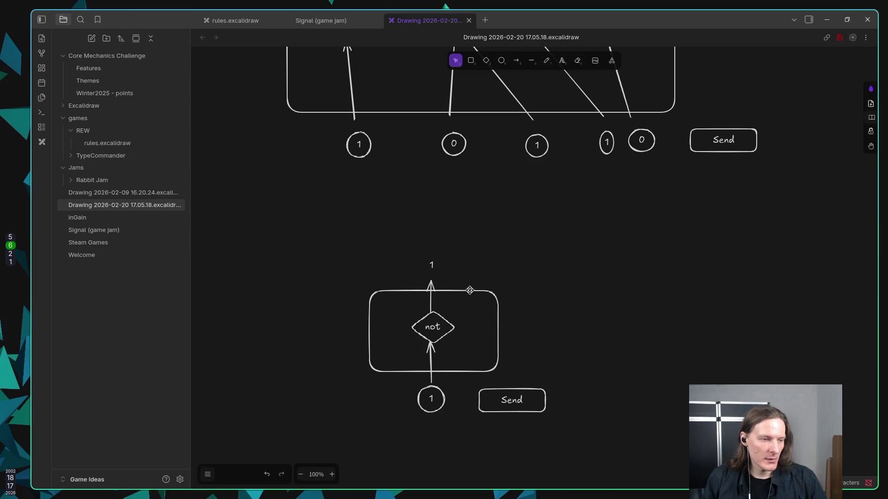
pyautogui.click(433, 263)
pyautogui.moveTo(432, 262)
pyautogui.mouseDown()
pyautogui.moveTo(533, 242)
pyautogui.moveTo(462, 247)
pyautogui.moveTo(443, 261)
pyautogui.mouseUp()
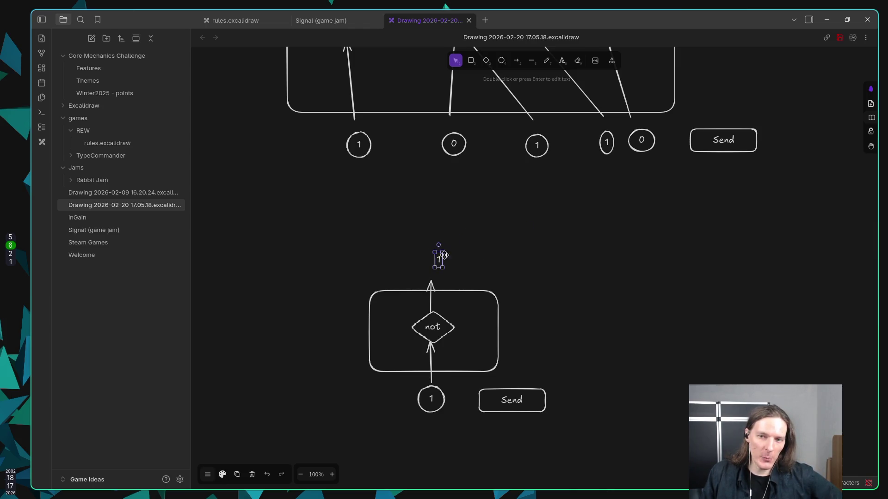
# Scroll and pan to compare the not puzzle with the full logic-gate diagram.
pyautogui.scroll(3, 443, 261)
pyautogui.scroll(-3, 462, 291)
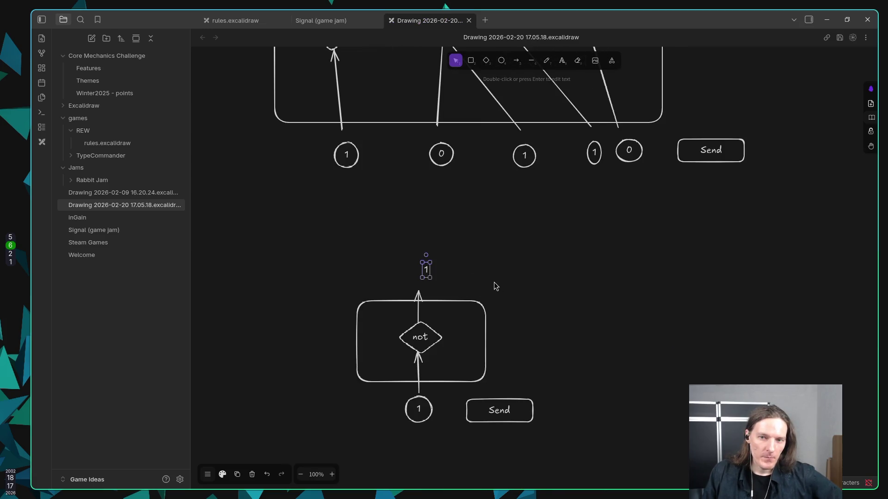
pyautogui.scroll(1, 494, 283)
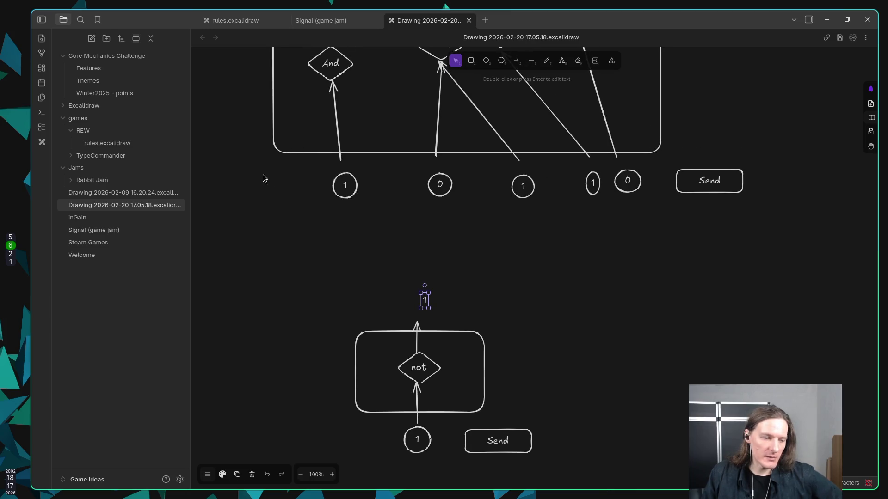
pyautogui.scroll(3, 467, 201)
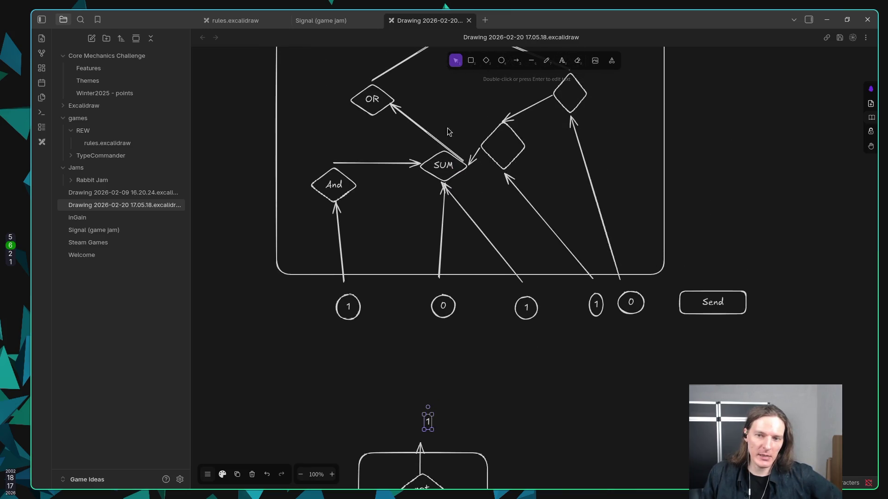
pyautogui.scroll(-3, 400, 233)
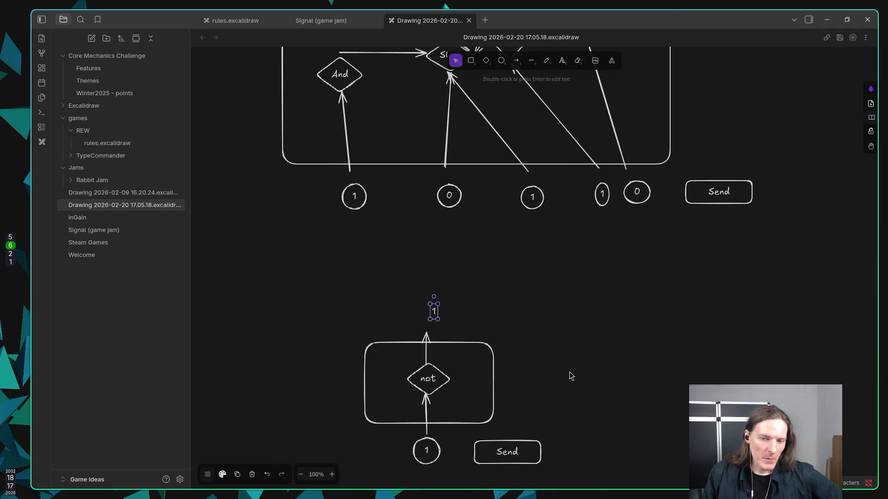
pyautogui.click(431, 378)
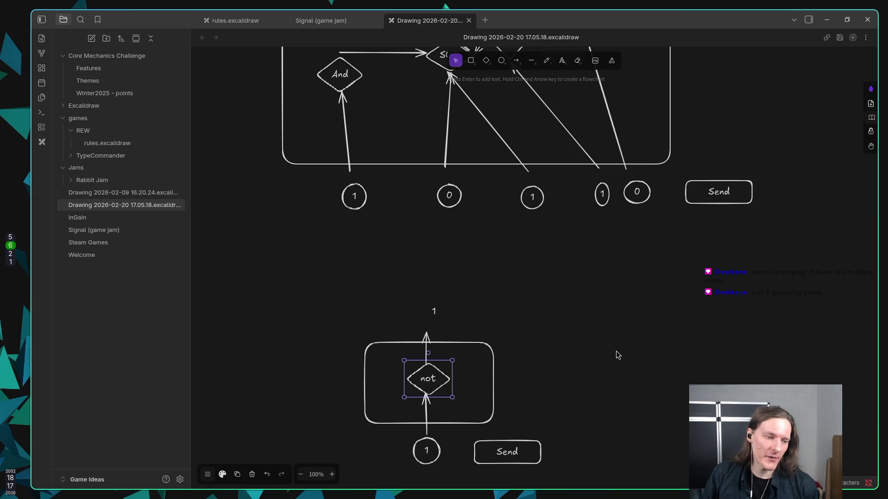
pyautogui.moveTo(579, 294)
pyautogui.mouseDown()
pyautogui.moveTo(584, 497)
pyautogui.moveTo(585, 466)
pyautogui.mouseUp()
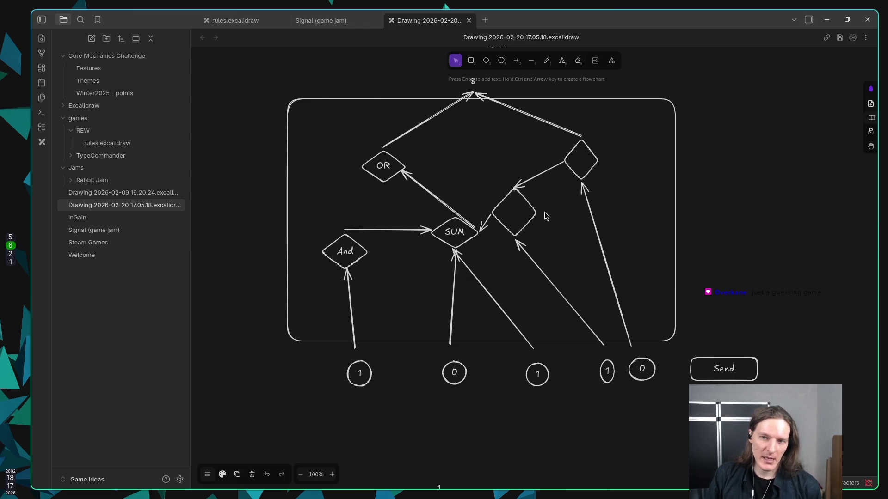
pyautogui.moveTo(462, 265); pyautogui.dragTo(437, 191)
pyautogui.moveTo(478, 355); pyautogui.dragTo(479, 249)
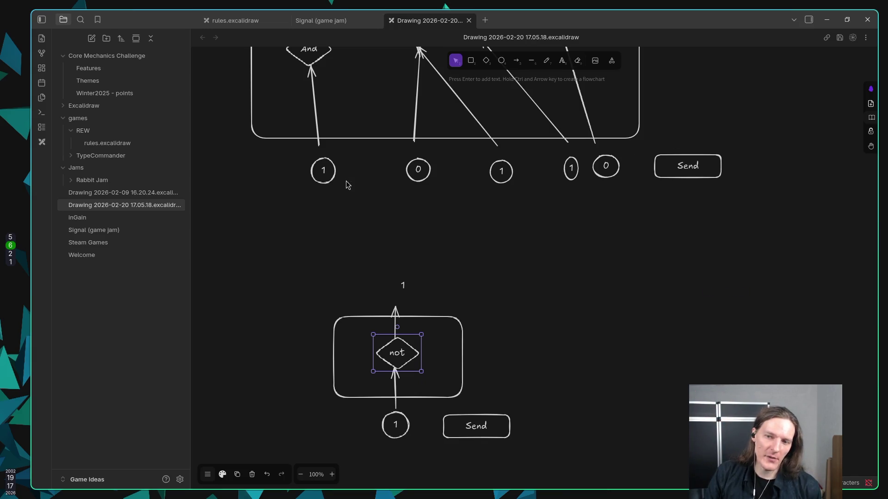
pyautogui.moveTo(488, 259)
pyautogui.mouseDown()
pyautogui.moveTo(506, 242)
pyautogui.moveTo(517, 263)
pyautogui.mouseUp()
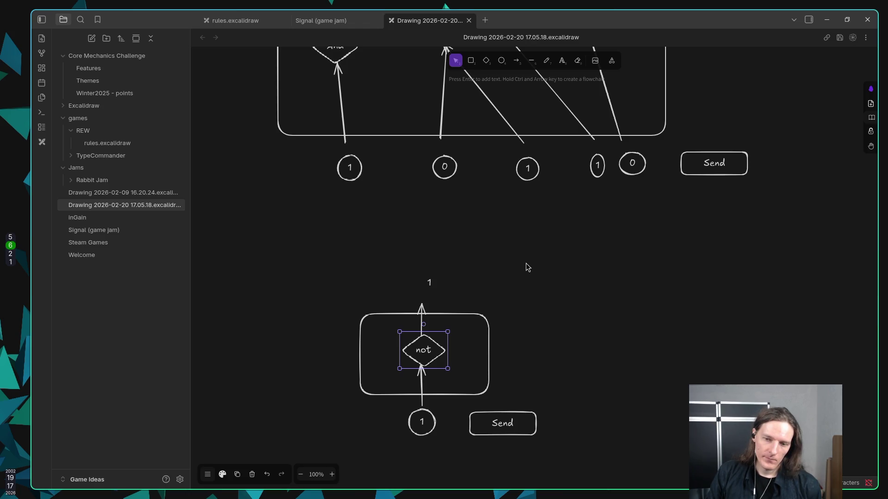
# Centre the 1 label just above the output arrow tip.
pyautogui.click(430, 282)
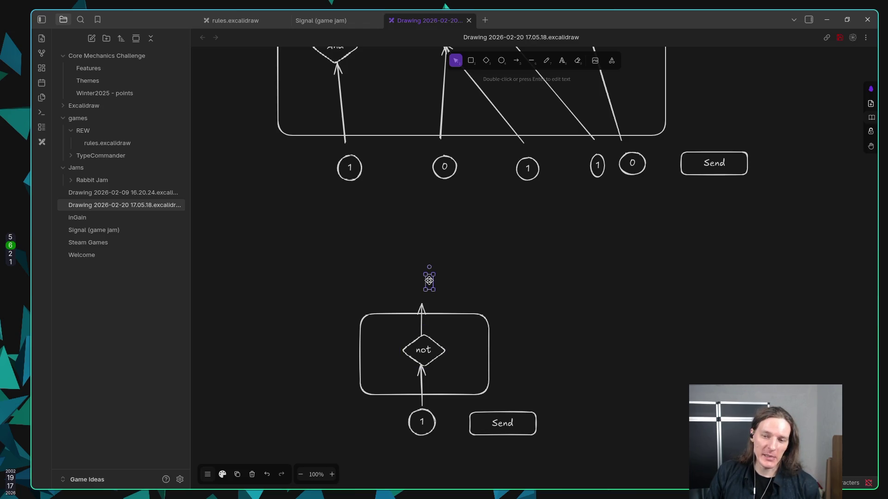
pyautogui.moveTo(429, 283); pyautogui.dragTo(422, 283)
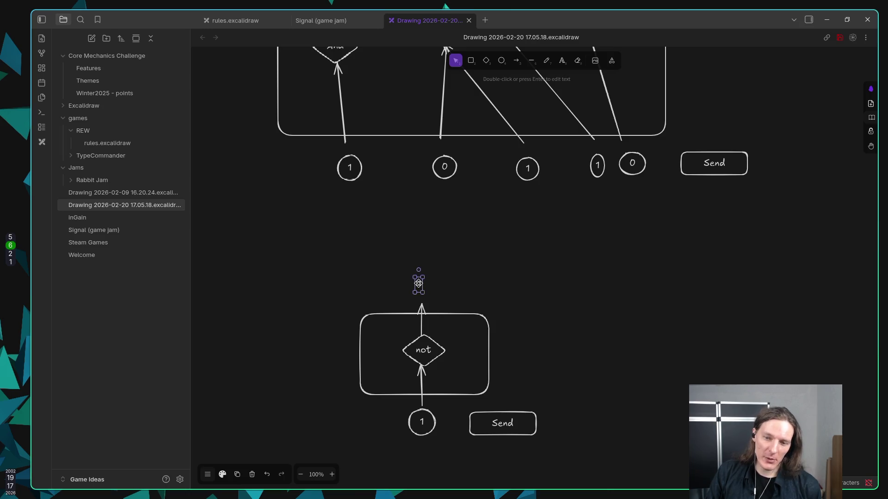
pyautogui.moveTo(422, 281); pyautogui.dragTo(425, 265)
pyautogui.click(424, 355)
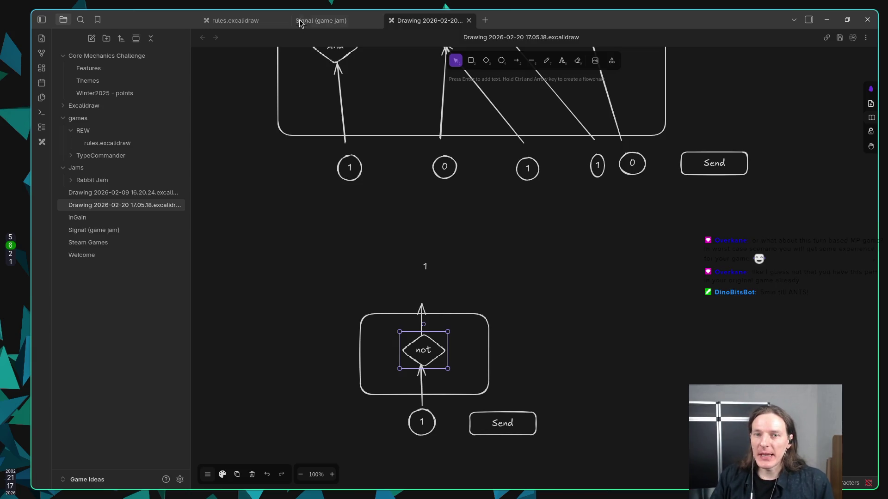
# Create a new blank Excalidraw drawing from the file explorer.
pyautogui.click(321, 25)
pyautogui.click(416, 19)
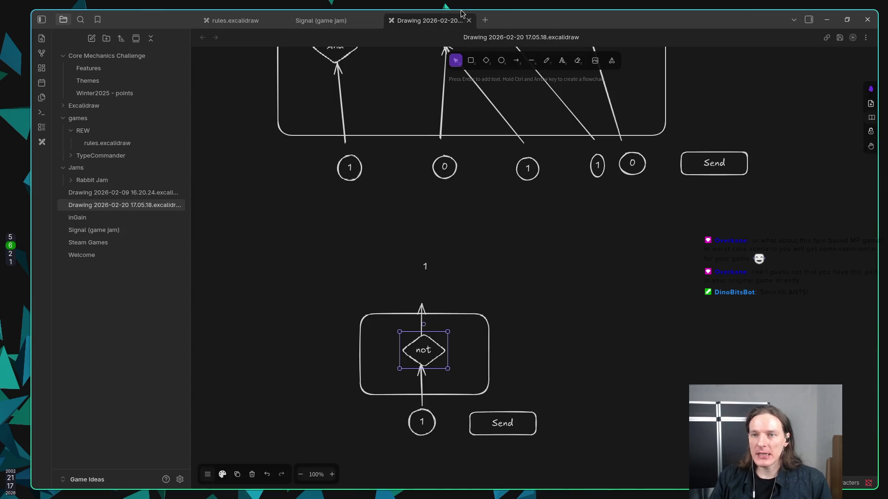
pyautogui.rightClick(103, 336)
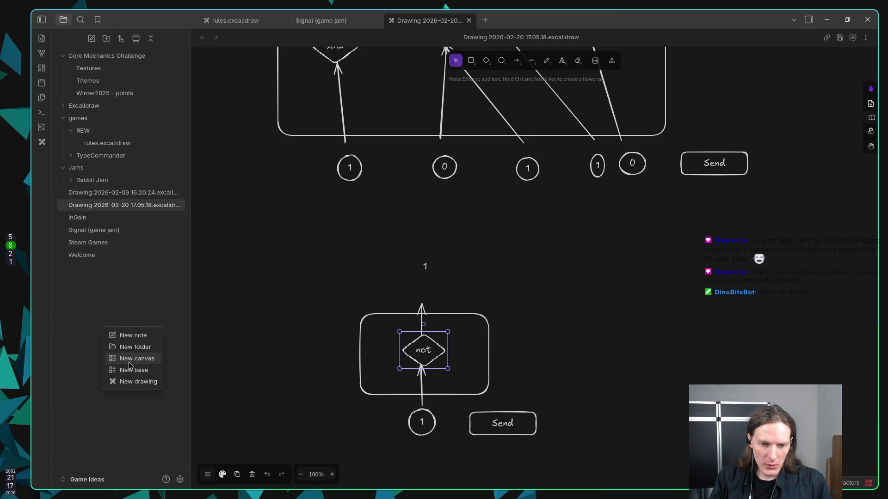
pyautogui.click(128, 382)
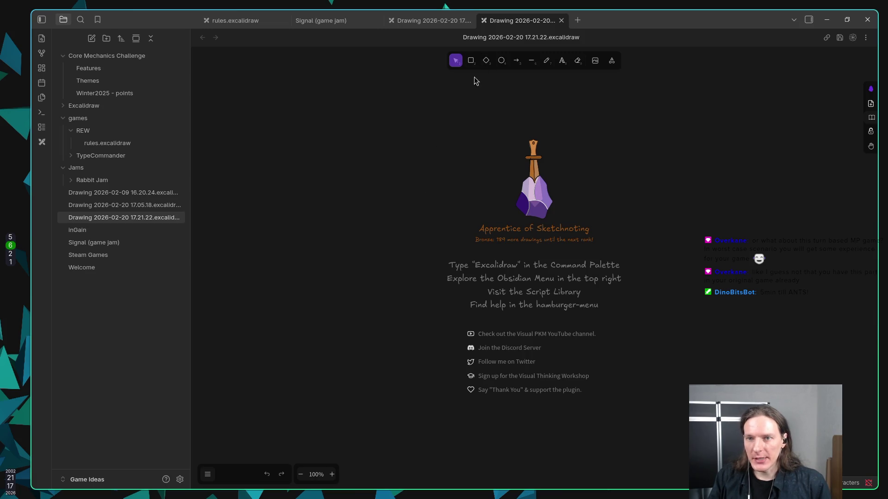
# Draw a large rounded panel with two small circles on its left and right.
pyautogui.click(471, 60)
pyautogui.moveTo(320, 191)
pyautogui.mouseDown()
pyautogui.moveTo(495, 311)
pyautogui.moveTo(737, 401)
pyautogui.mouseUp()
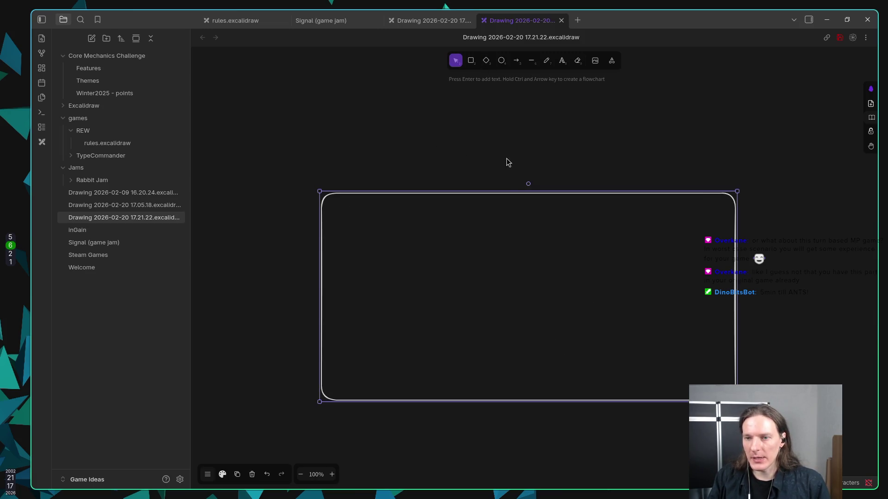
pyautogui.moveTo(493, 190); pyautogui.dragTo(491, 136)
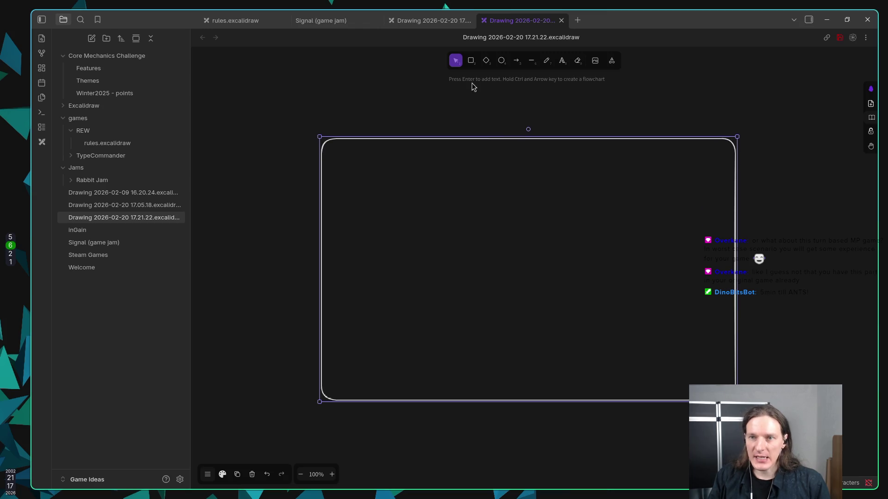
pyautogui.click(471, 60)
pyautogui.click(501, 61)
pyautogui.moveTo(365, 258); pyautogui.dragTo(386, 277)
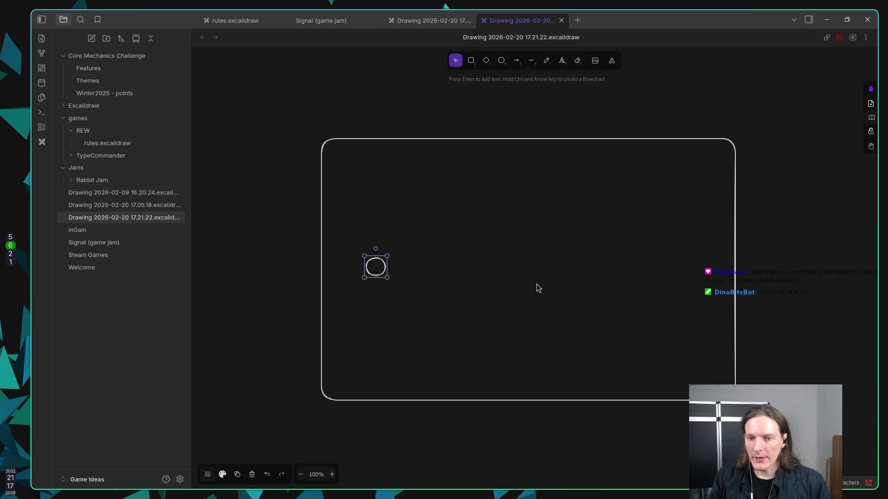
pyautogui.hotkey('ctrl', 'c')
pyautogui.hotkey('ctrl', 'v')
pyautogui.moveTo(636, 283); pyautogui.dragTo(677, 267)
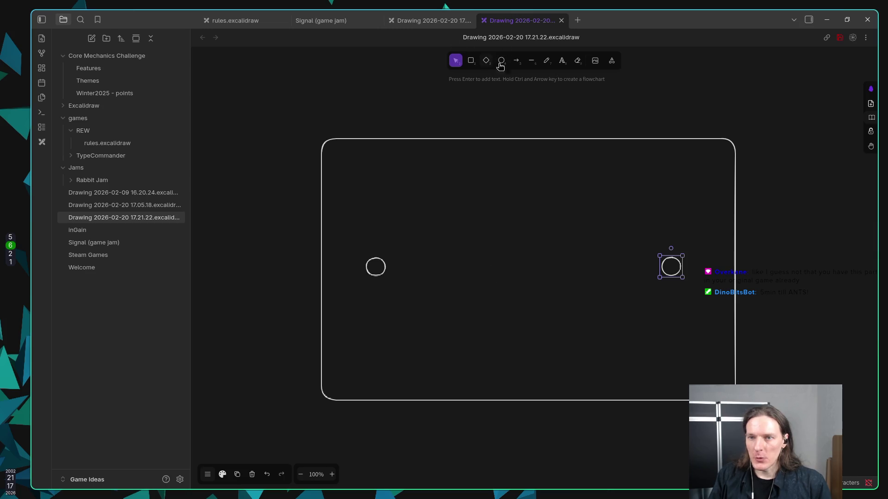
# Draw arrows from outside the panel into each circle, discarding an empty text label.
pyautogui.click(516, 60)
pyautogui.moveTo(265, 174)
pyautogui.mouseDown()
pyautogui.moveTo(375, 278)
pyautogui.moveTo(369, 256)
pyautogui.mouseUp()
pyautogui.moveTo(783, 194)
pyautogui.mouseDown()
pyautogui.moveTo(687, 266)
pyautogui.moveTo(680, 256)
pyautogui.mouseUp()
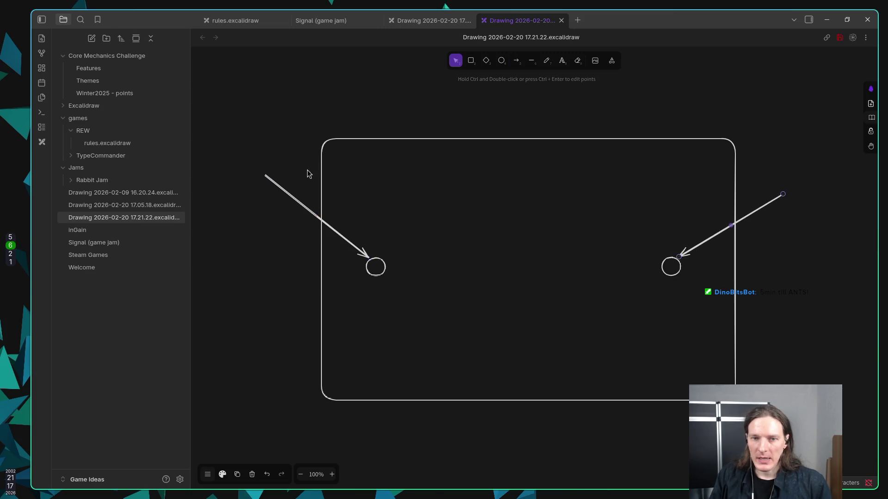
pyautogui.press('3')
pyautogui.press('Escape')
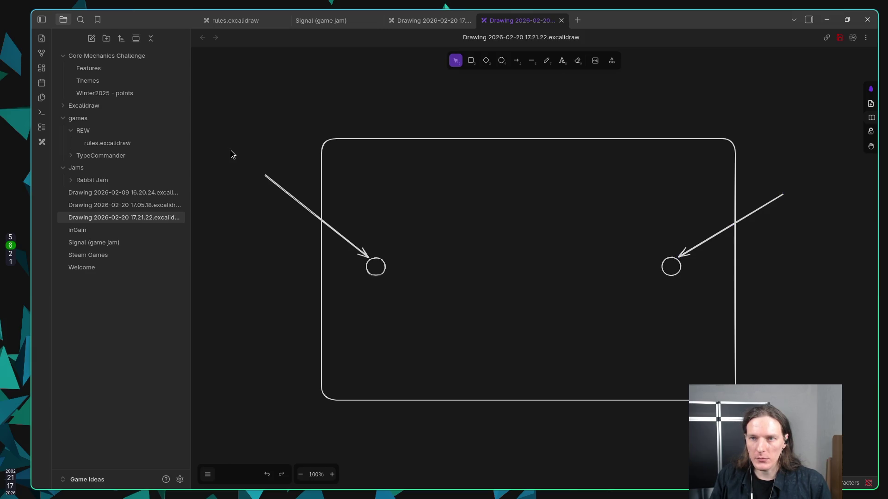
pyautogui.press('t')
pyautogui.click(222, 125)
pyautogui.press('Escape')
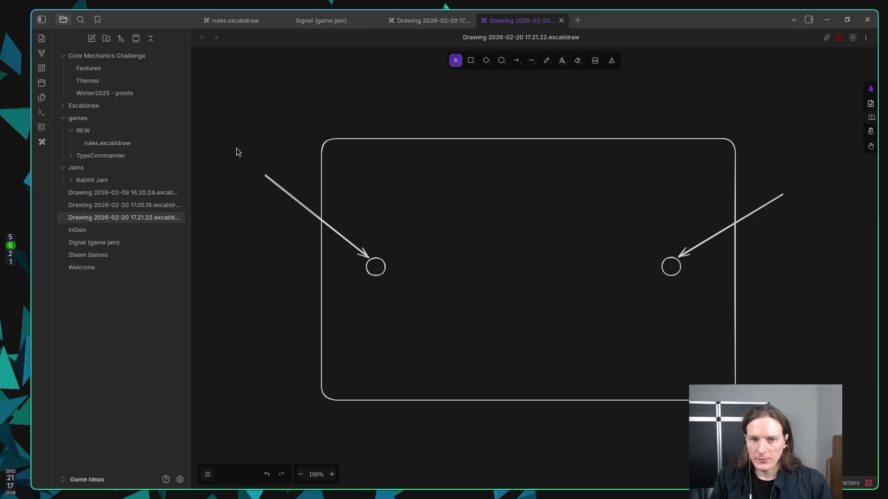
# Draw a tall box at the upper left containing a numbered list 1. to 5.
pyautogui.press('r')
pyautogui.moveTo(210, 111)
pyautogui.mouseDown()
pyautogui.moveTo(271, 204)
pyautogui.moveTo(271, 230)
pyautogui.mouseUp()
pyautogui.press('Return')
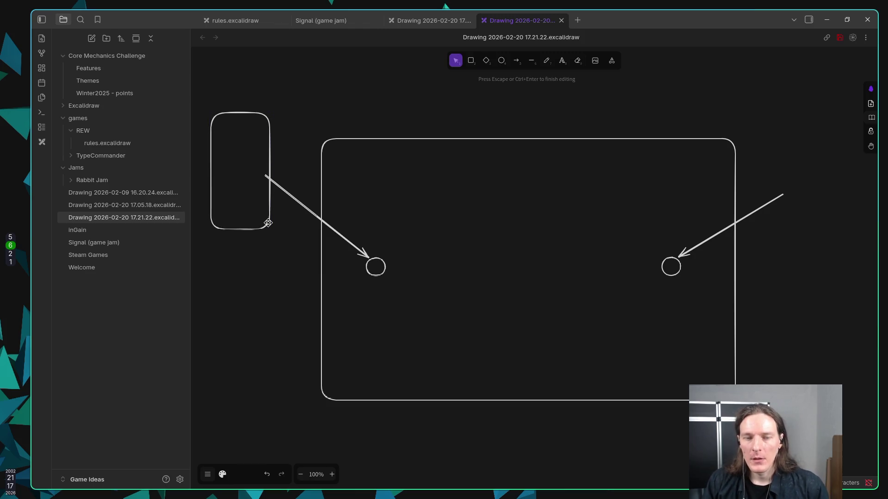
pyautogui.write('1.')
pyautogui.press('Return')
pyautogui.write('2.')
pyautogui.press('Return')
pyautogui.write('4.')
pyautogui.press('Return')
pyautogui.write('5.')
pyautogui.press('Return')
pyautogui.press('BackSpace')
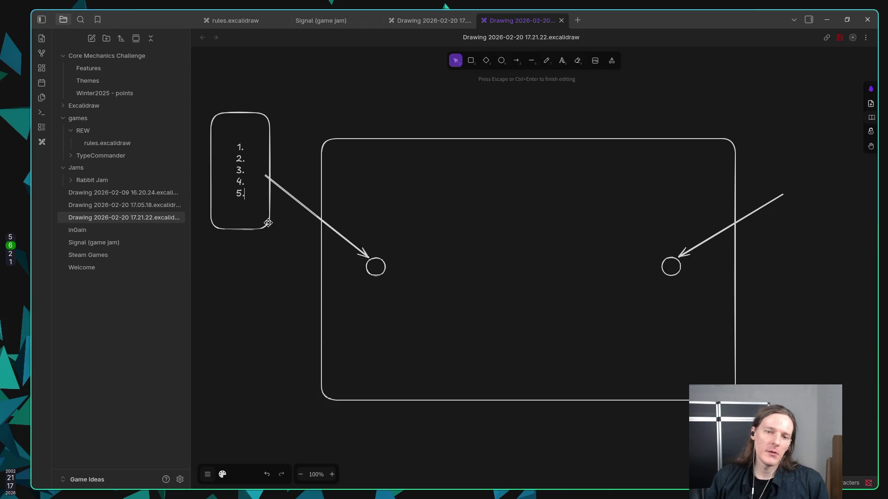
pyautogui.press('Escape')
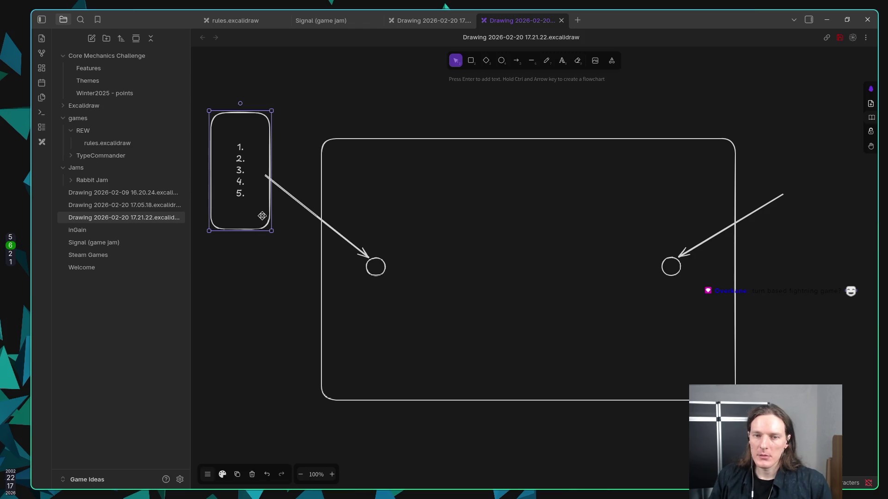
# Duplicate the list box to the upper right and draw a short arrow right from the left circle.
pyautogui.moveTo(261, 220)
pyautogui.mouseDown()
pyautogui.moveTo(273, 259)
pyautogui.moveTo(308, 259)
pyautogui.mouseUp()
pyautogui.moveTo(254, 288)
pyautogui.mouseDown()
pyautogui.moveTo(733, 196)
pyautogui.moveTo(804, 217)
pyautogui.mouseUp()
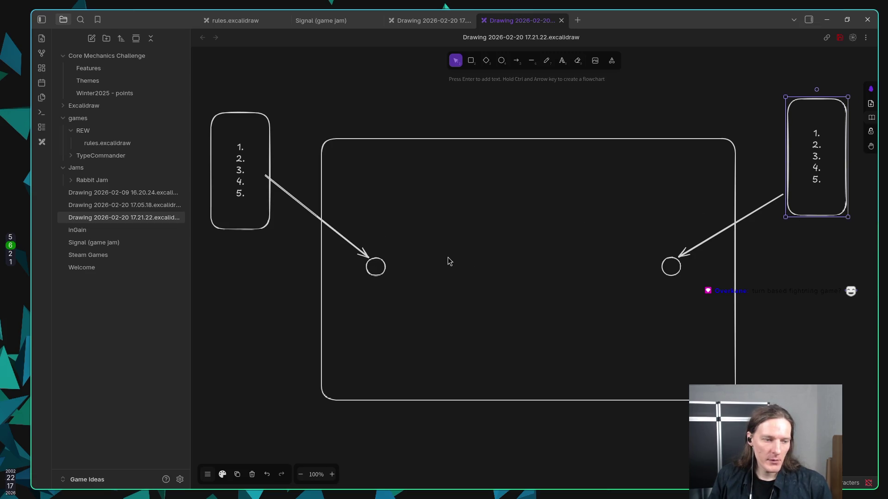
pyautogui.click(516, 60)
pyautogui.moveTo(386, 268)
pyautogui.mouseDown()
pyautogui.moveTo(424, 268)
pyautogui.moveTo(422, 252)
pyautogui.moveTo(424, 270)
pyautogui.moveTo(422, 241)
pyautogui.moveTo(424, 267)
pyautogui.mouseUp()
# Reroute the short arrow up-right from the left circle and add an arrow toward the right circle.
pyautogui.click(424, 254)
pyautogui.click(422, 266)
pyautogui.click(422, 267)
pyautogui.moveTo(397, 268)
pyautogui.mouseDown()
pyautogui.moveTo(425, 265)
pyautogui.moveTo(422, 226)
pyautogui.moveTo(468, 224)
pyautogui.mouseUp()
pyautogui.click(443, 269)
pyautogui.press('a')
pyautogui.press('a')
pyautogui.press('a')
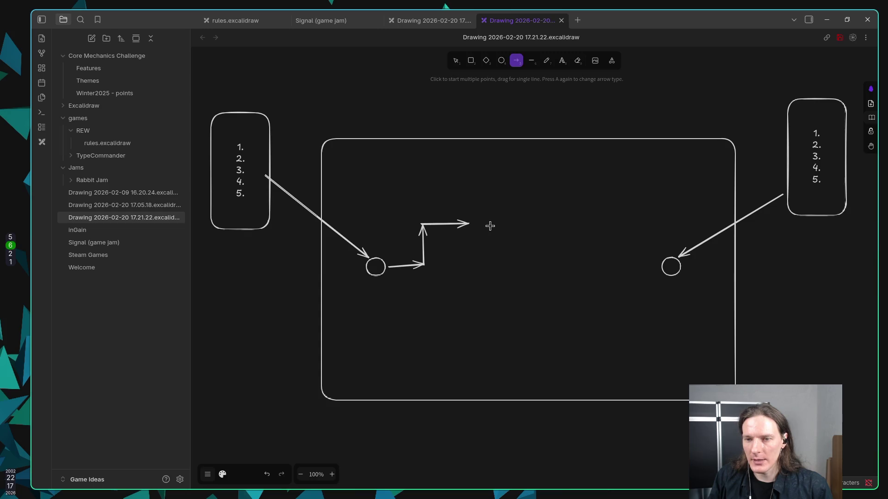
pyautogui.moveTo(475, 227)
pyautogui.mouseDown()
pyautogui.moveTo(631, 266)
pyautogui.moveTo(673, 317)
pyautogui.moveTo(638, 318)
pyautogui.moveTo(523, 252)
pyautogui.moveTo(490, 249)
pyautogui.mouseUp()
pyautogui.press('a')
pyautogui.press('a')
pyautogui.press('a')
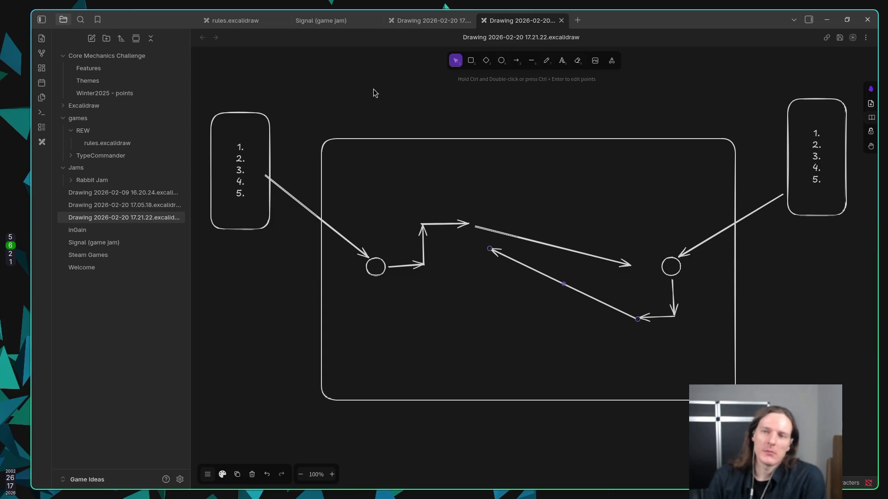
# Review the earlier circuit-diagram drawing, return to the signal board, then switch to Neovim.
pyautogui.click(431, 20)
pyautogui.moveTo(484, 232)
pyautogui.mouseDown()
pyautogui.moveTo(537, 294)
pyautogui.moveTo(537, 385)
pyautogui.moveTo(517, 378)
pyautogui.moveTo(490, 403)
pyautogui.moveTo(493, 155)
pyautogui.mouseUp()
pyautogui.click(522, 21)
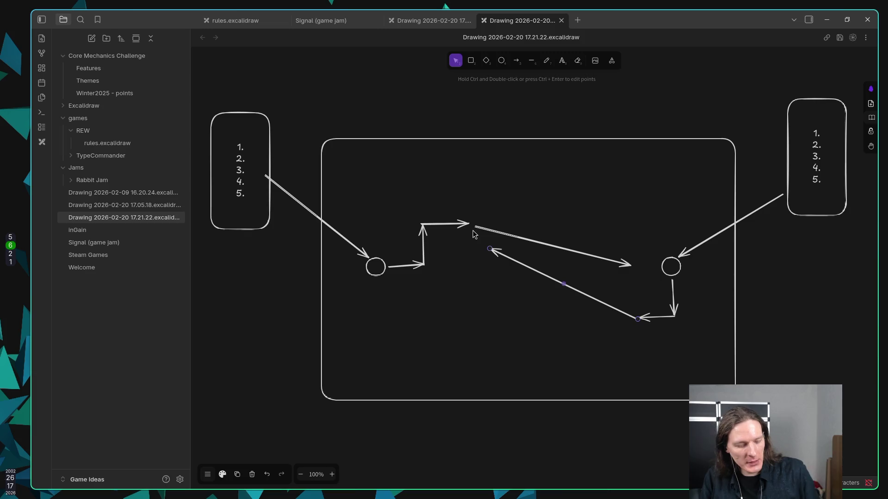
pyautogui.press('super+1')
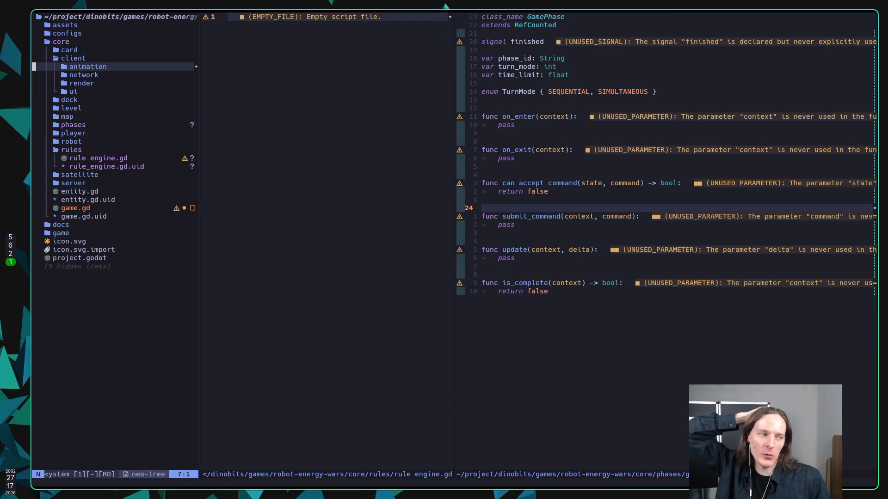
# Switch through Godot back to Obsidian and open the Signal (game jam) note.
pyautogui.hotkey('alt', 'Tab')
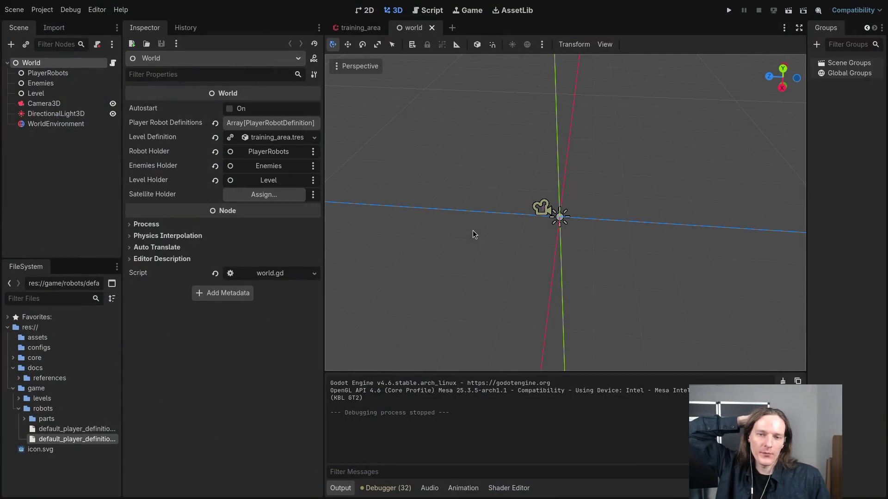
pyautogui.hotkey('alt', 'Tab')
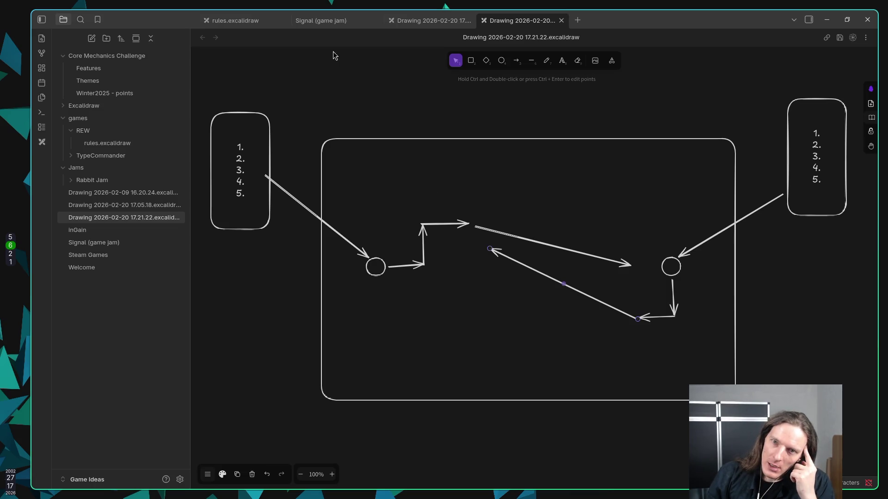
pyautogui.click(318, 21)
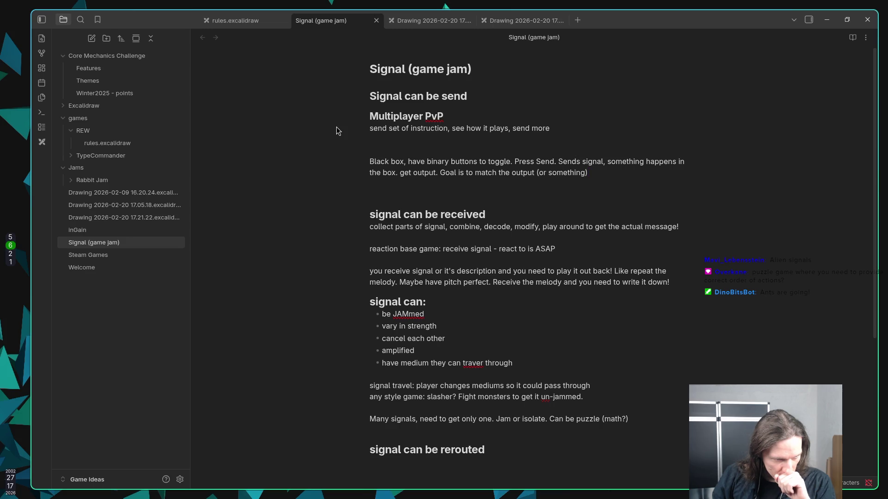
# Move the caret through the note to the signal-can-be-received ideas.
pyautogui.press('Down')
pyautogui.press('Down')
pyautogui.press('Down')
pyautogui.press('Up')
pyautogui.press('Up')
pyautogui.press('Up')
pyautogui.press('Down')
pyautogui.press('Down')
pyautogui.press('End')
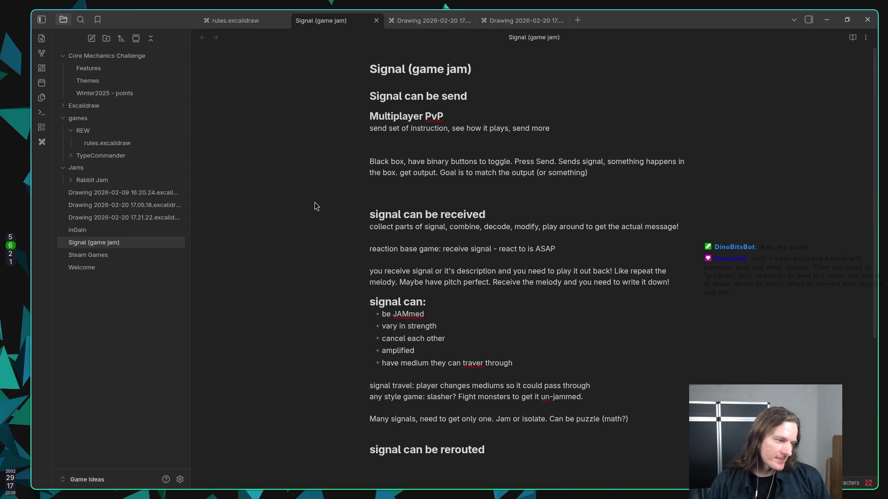
pyautogui.press('Down')
pyautogui.press('Down')
pyautogui.press('Down')
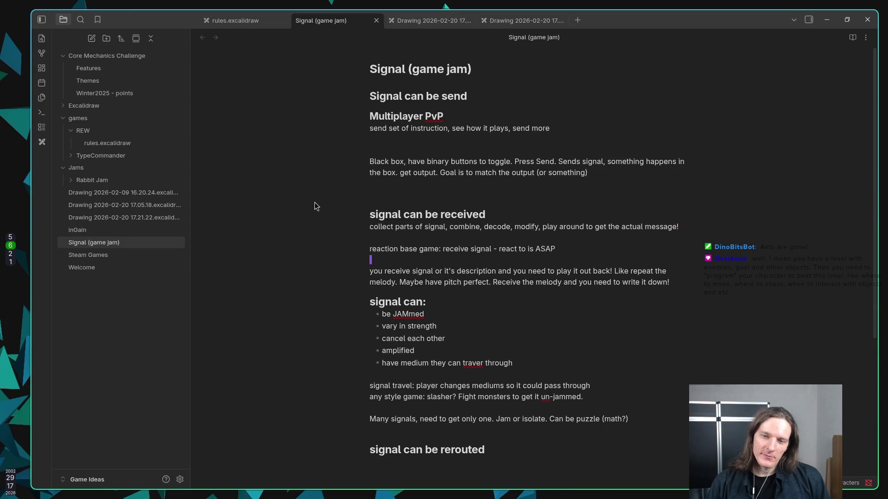
pyautogui.press('Up')
pyautogui.press('Up')
pyautogui.press('Down')
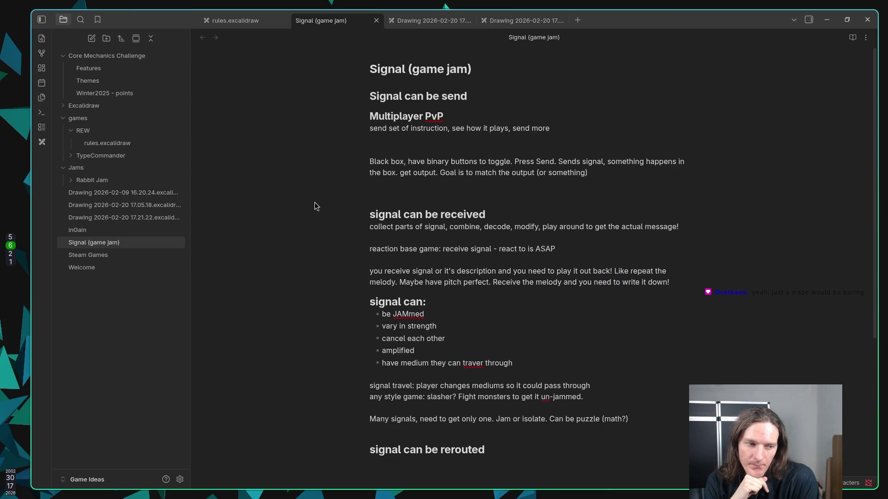
# Switch to the 17.05.18 logic-gate drawing, check its five input circles and Send box, then show the 8 output.
pyautogui.click(415, 21)
pyautogui.scroll(5, 463, 257)
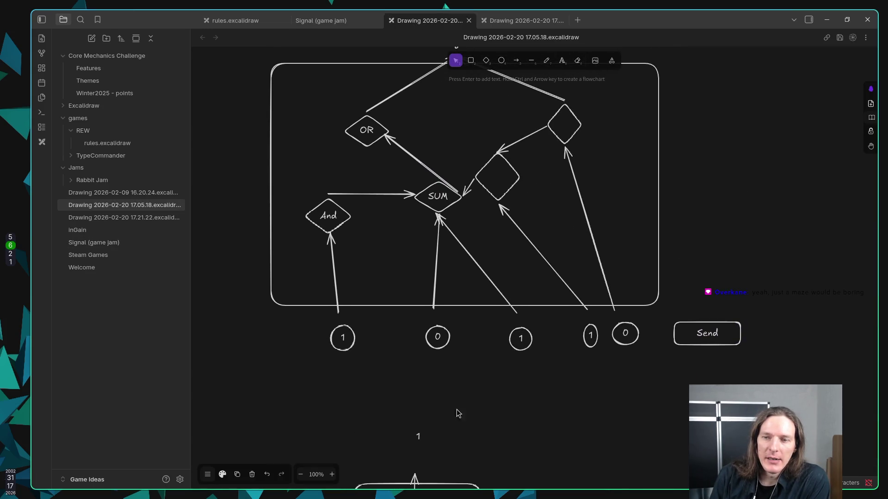
pyautogui.click(342, 340)
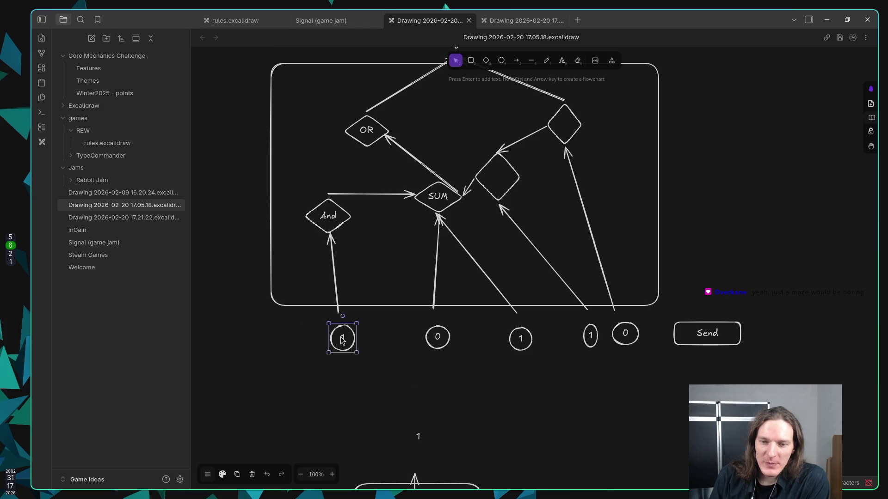
pyautogui.click(436, 337)
pyautogui.click(520, 339)
pyautogui.click(591, 335)
pyautogui.click(629, 335)
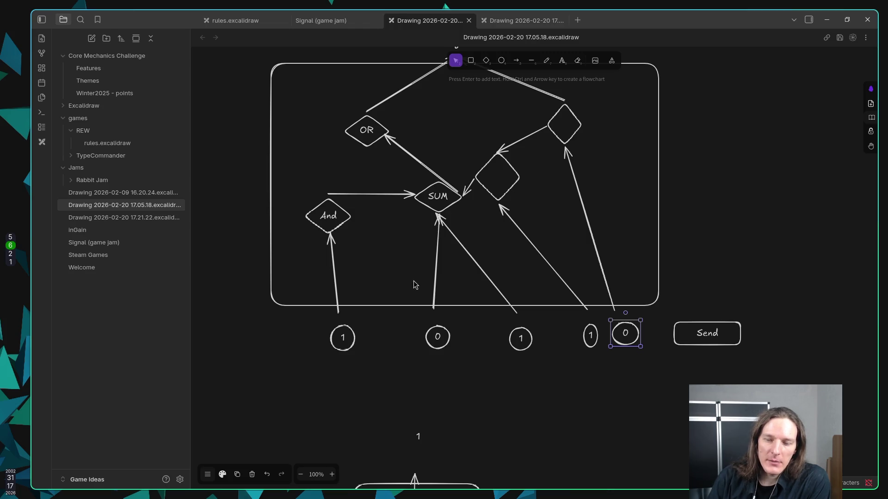
pyautogui.click(704, 339)
pyautogui.click(714, 266)
pyautogui.scroll(2, 724, 259)
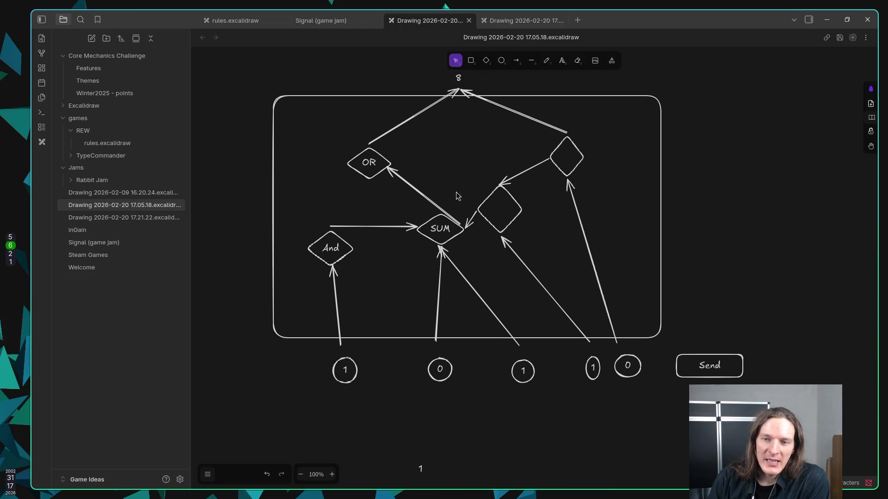
pyautogui.moveTo(419, 95); pyautogui.dragTo(406, 141)
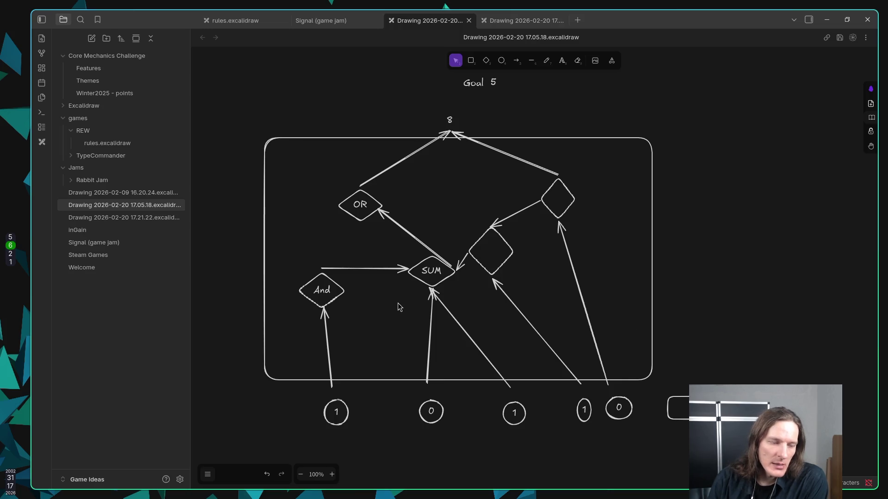
pyautogui.click(347, 419)
pyautogui.click(437, 418)
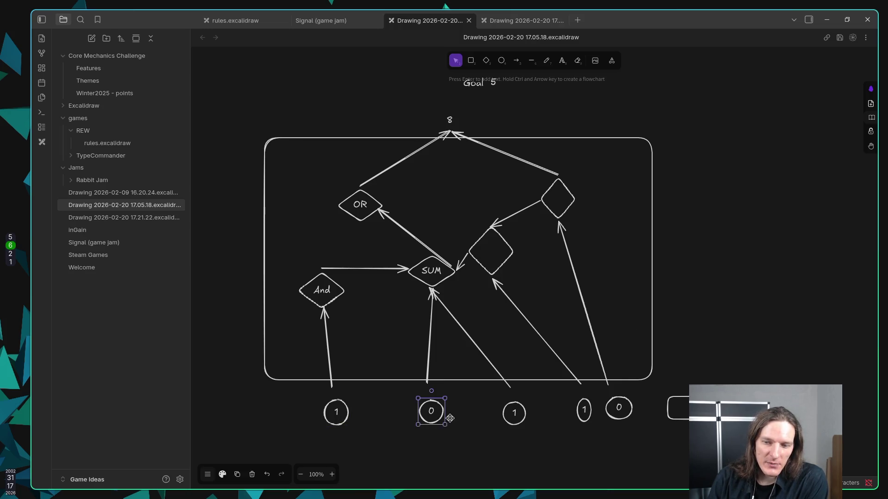
pyautogui.click(450, 120)
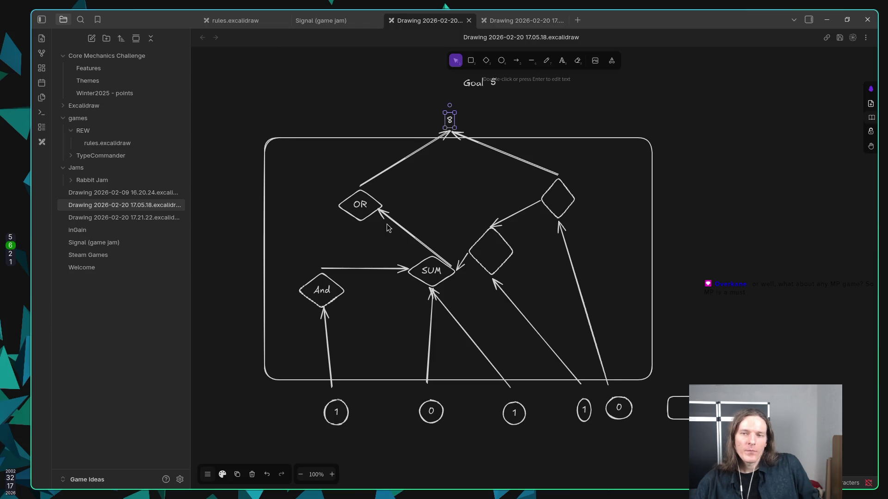
# Glance at the 17.21.22 drawing, then return to the 17.05.18 logic-gate drawing.
pyautogui.click(512, 24)
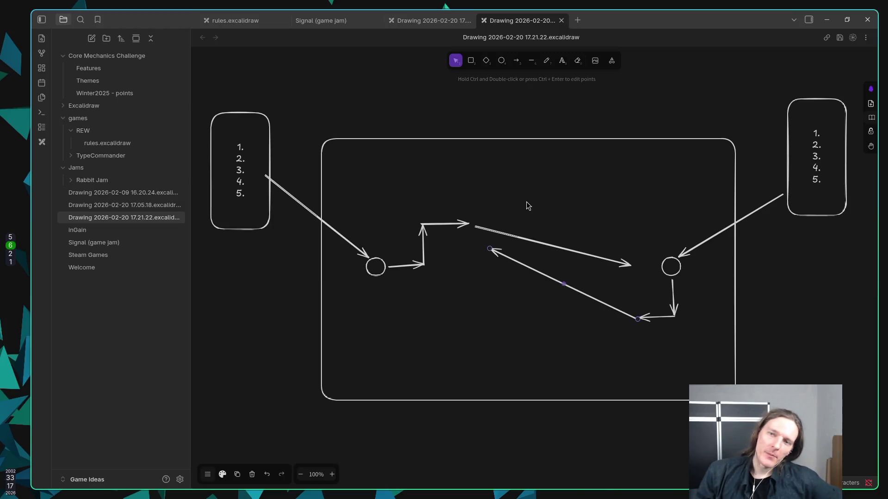
pyautogui.click(433, 21)
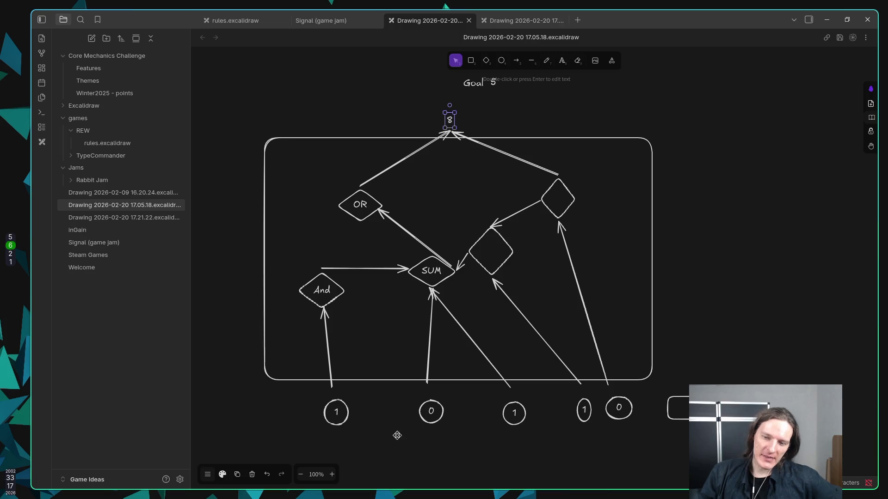
pyautogui.click(361, 208)
pyautogui.moveTo(616, 321)
pyautogui.mouseDown()
pyautogui.moveTo(561, 283)
pyautogui.moveTo(271, 168)
pyautogui.moveTo(288, 166)
pyautogui.mouseUp()
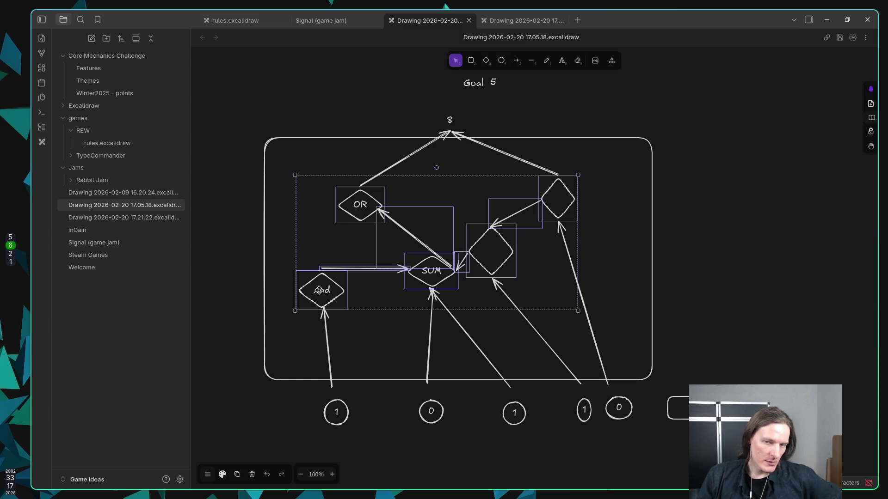
pyautogui.click(353, 332)
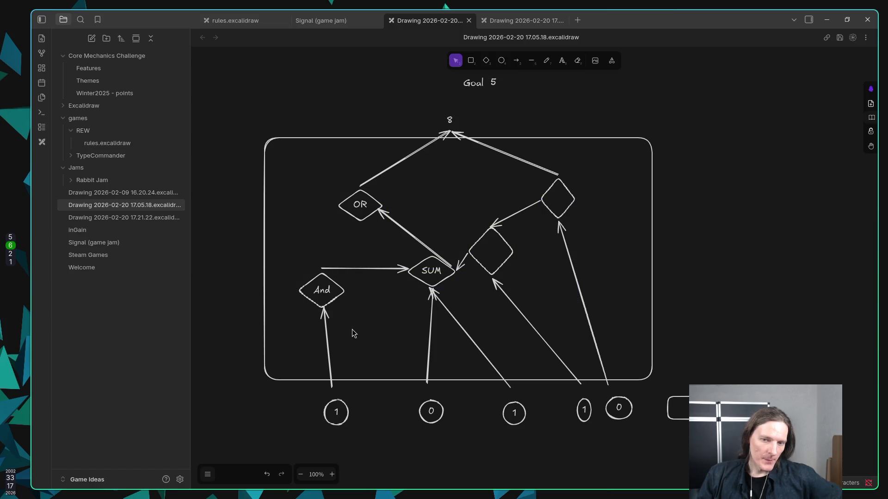
pyautogui.click(335, 299)
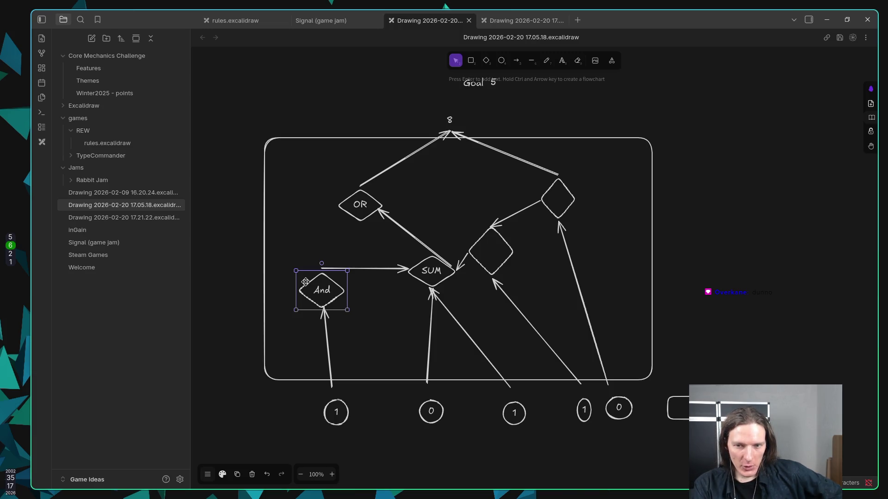
pyautogui.click(428, 273)
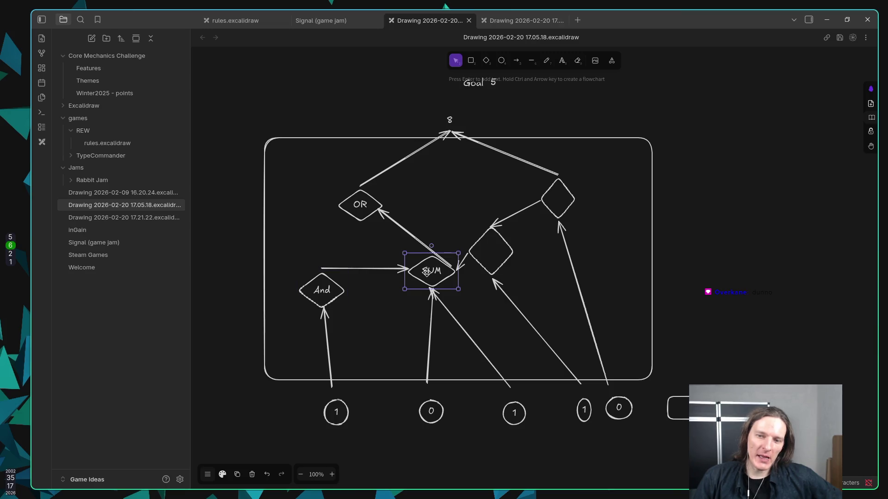
pyautogui.click(378, 224)
pyautogui.click(359, 204)
pyautogui.click(337, 254)
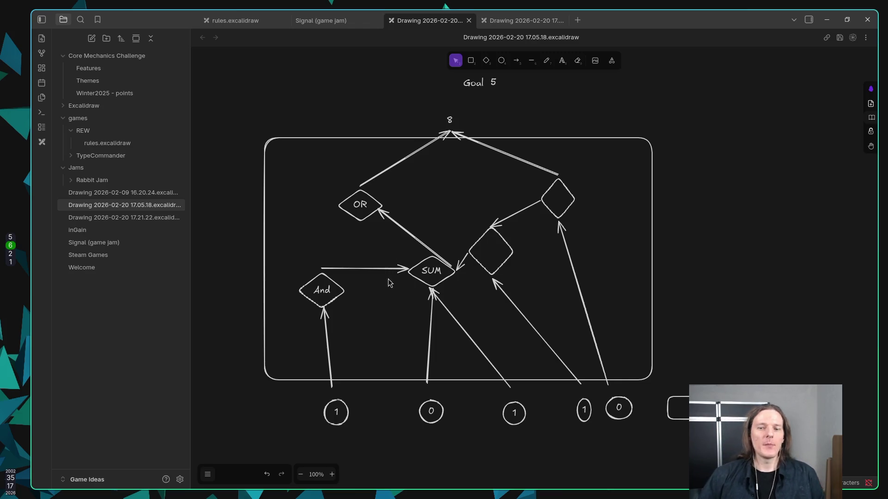
# Pan below the logic-gate puzzle and draw a freehand wave under the Send box.
pyautogui.moveTo(398, 328)
pyautogui.mouseDown()
pyautogui.moveTo(400, 286)
pyautogui.moveTo(388, 308)
pyautogui.mouseUp()
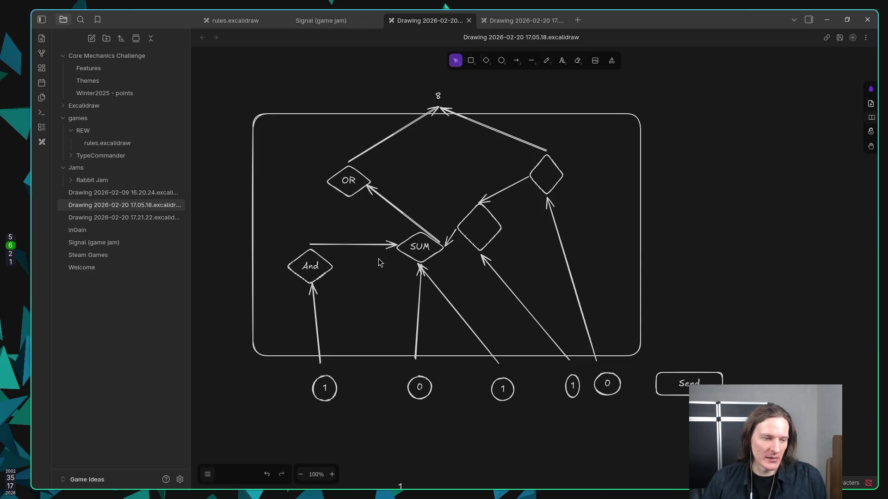
pyautogui.scroll(-4, 383, 273)
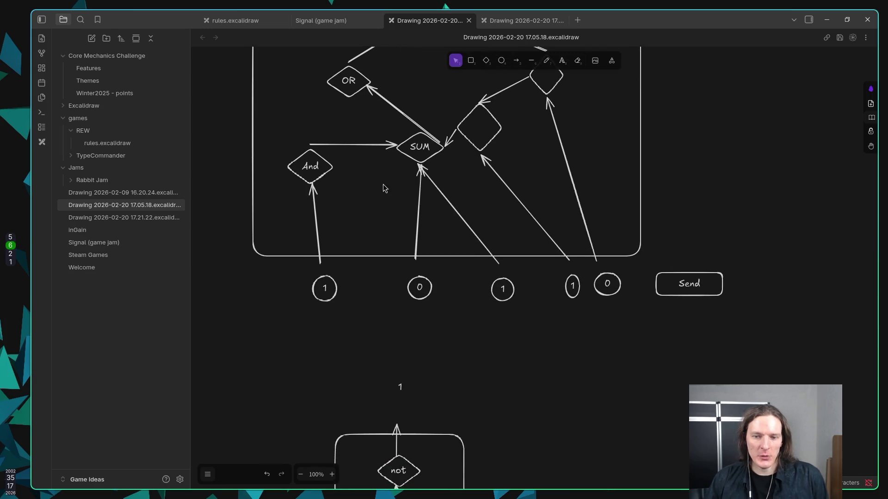
pyautogui.moveTo(410, 209)
pyautogui.mouseDown()
pyautogui.moveTo(407, 296)
pyautogui.moveTo(427, 298)
pyautogui.mouseUp()
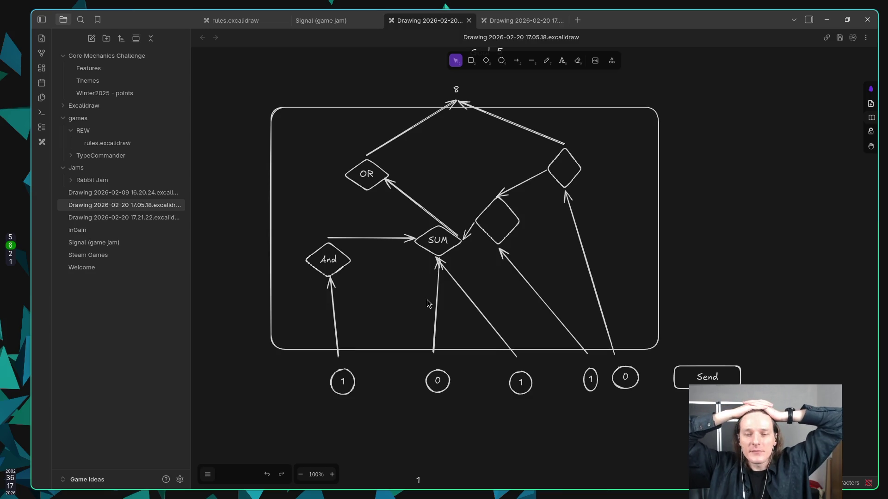
pyautogui.moveTo(448, 291)
pyautogui.mouseDown()
pyautogui.moveTo(424, 158)
pyautogui.moveTo(415, 202)
pyautogui.mouseUp()
pyautogui.click(548, 65)
pyautogui.moveTo(518, 411)
pyautogui.mouseDown()
pyautogui.moveTo(521, 392)
pyautogui.moveTo(754, 384)
pyautogui.mouseUp()
pyautogui.hscroll(3, 748, 372)
pyautogui.scroll(-1, 747, 373)
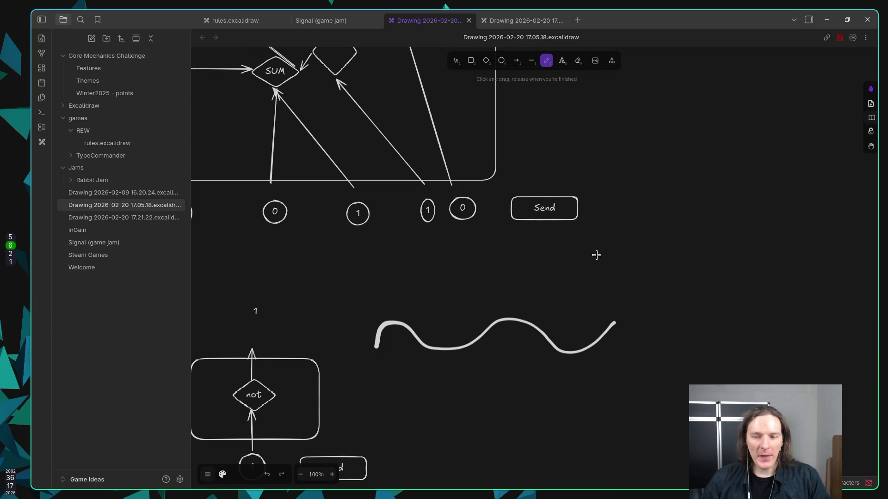
# Draw two arrows pointing at the wave, one from above and one from below.
pyautogui.press('a')
pyautogui.moveTo(631, 258); pyautogui.dragTo(553, 311)
pyautogui.moveTo(648, 415); pyautogui.dragTo(537, 363)
pyautogui.press('a')
pyautogui.moveTo(646, 419); pyautogui.dragTo(583, 369)
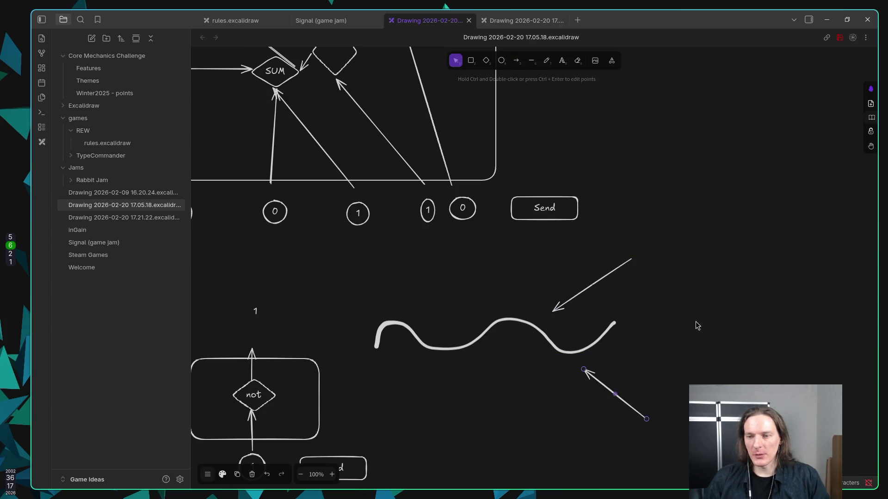
# Stretch the wave taller and slightly wider, then outline a tall phone frame to its right.
pyautogui.click(500, 323)
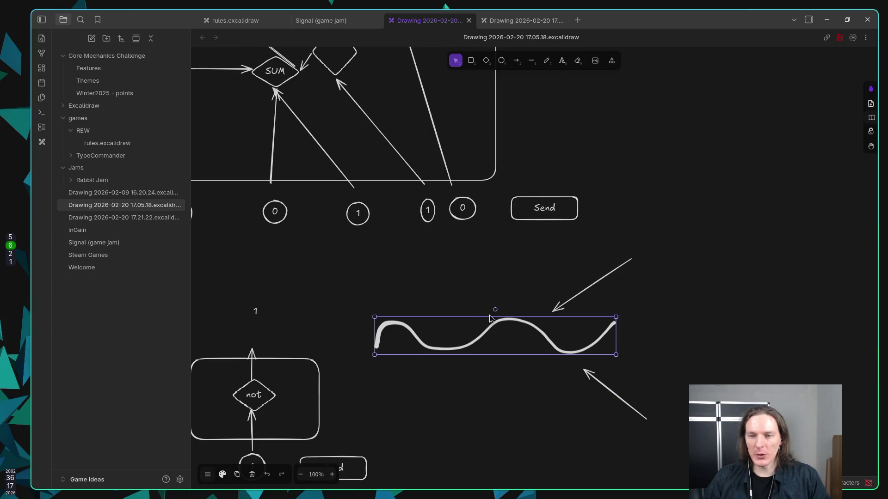
pyautogui.moveTo(482, 313)
pyautogui.mouseDown()
pyautogui.moveTo(480, 263)
pyautogui.moveTo(490, 315)
pyautogui.mouseUp()
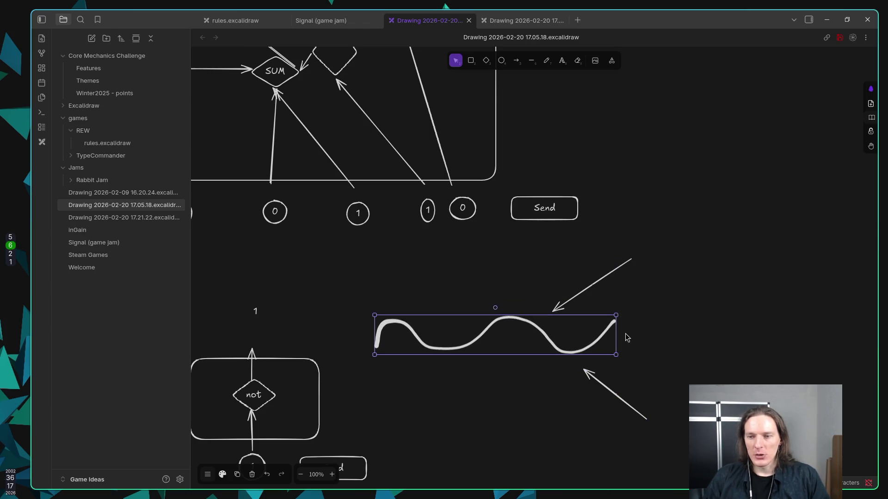
pyautogui.moveTo(616, 332)
pyautogui.mouseDown()
pyautogui.moveTo(517, 331)
pyautogui.moveTo(622, 333)
pyautogui.mouseUp()
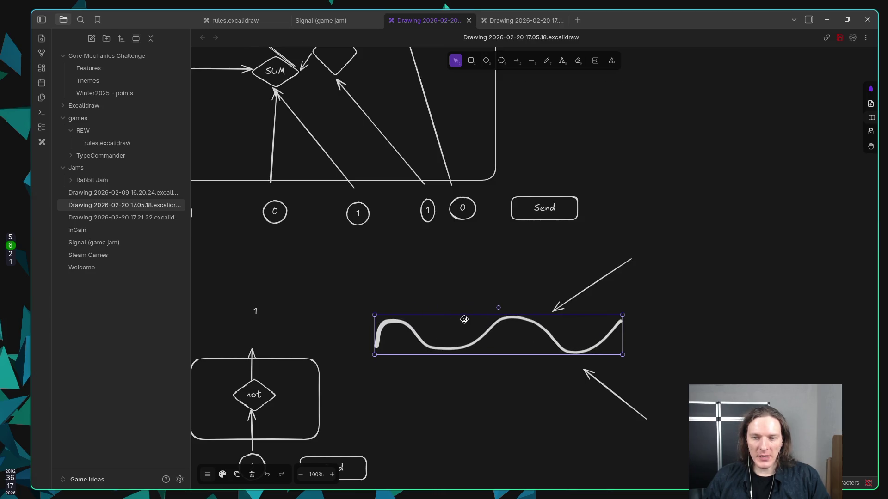
pyautogui.moveTo(464, 320)
pyautogui.mouseDown()
pyautogui.moveTo(472, 290)
pyautogui.moveTo(477, 308)
pyautogui.mouseUp()
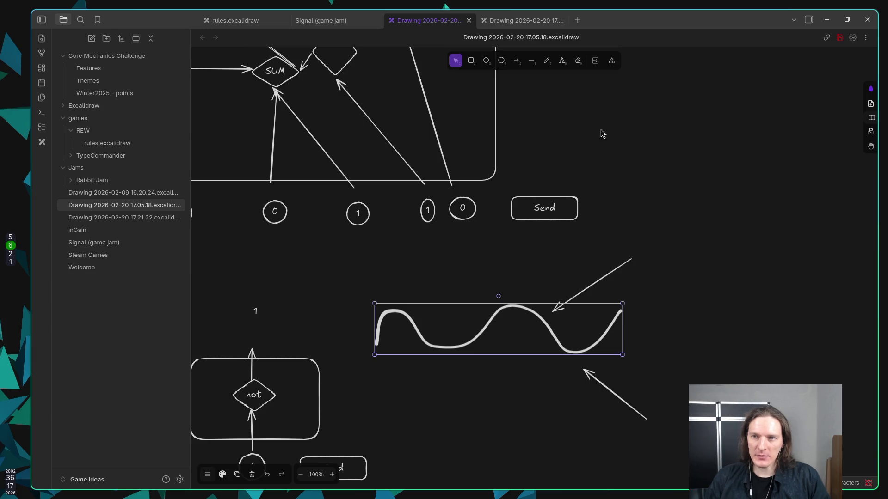
pyautogui.click(471, 60)
pyautogui.moveTo(690, 158); pyautogui.dragTo(803, 384)
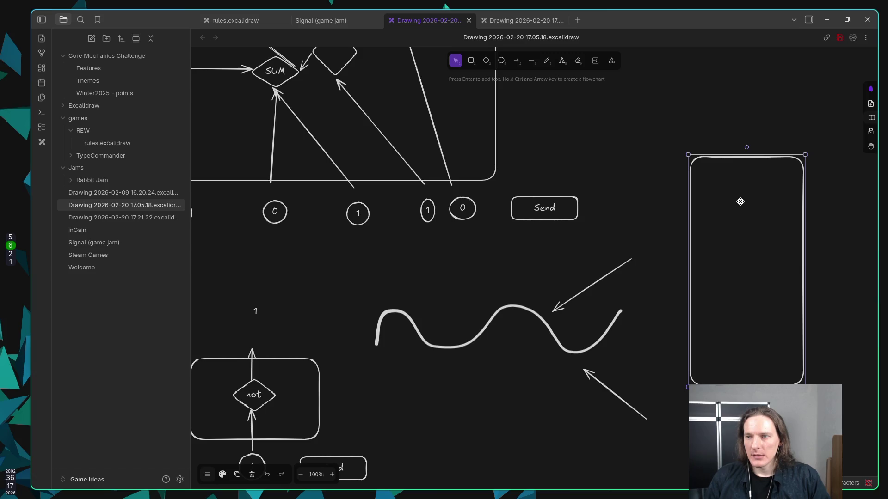
# Draw five stacked button boxes inside the tall phone frame, starting with a thin top bar.
pyautogui.press('r')
pyautogui.moveTo(706, 176); pyautogui.dragTo(785, 183)
pyautogui.moveTo(717, 202); pyautogui.dragTo(796, 215)
pyautogui.moveTo(723, 236); pyautogui.dragTo(790, 244)
pyautogui.moveTo(719, 273); pyautogui.dragTo(775, 297)
pyautogui.moveTo(720, 326); pyautogui.dragTo(795, 350)
# Attach the upper arrow's tail to the fourth button and the lower arrow from the second button to the wave.
pyautogui.click(636, 266)
pyautogui.moveTo(632, 259); pyautogui.dragTo(717, 281)
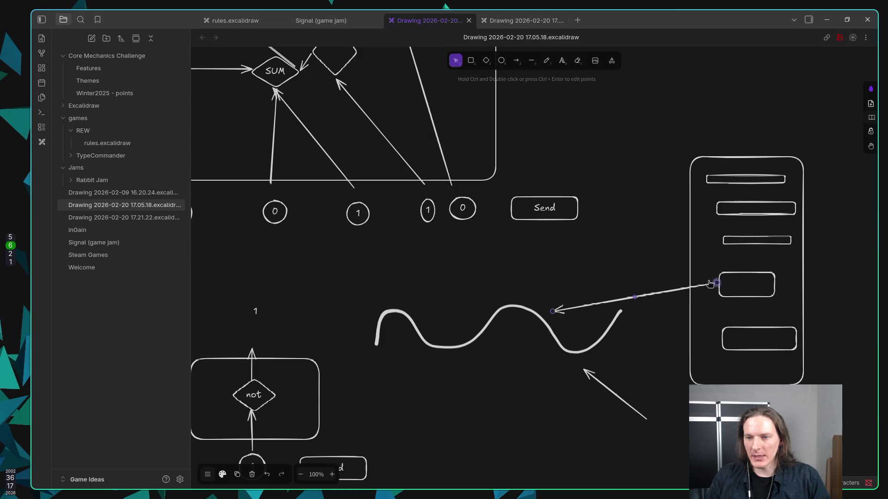
pyautogui.click(653, 431)
pyautogui.click(647, 419)
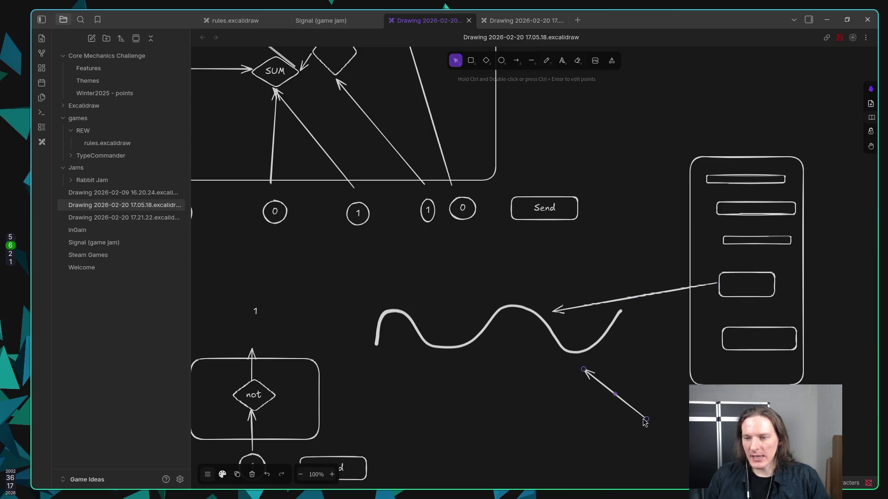
pyautogui.moveTo(647, 419); pyautogui.dragTo(715, 215)
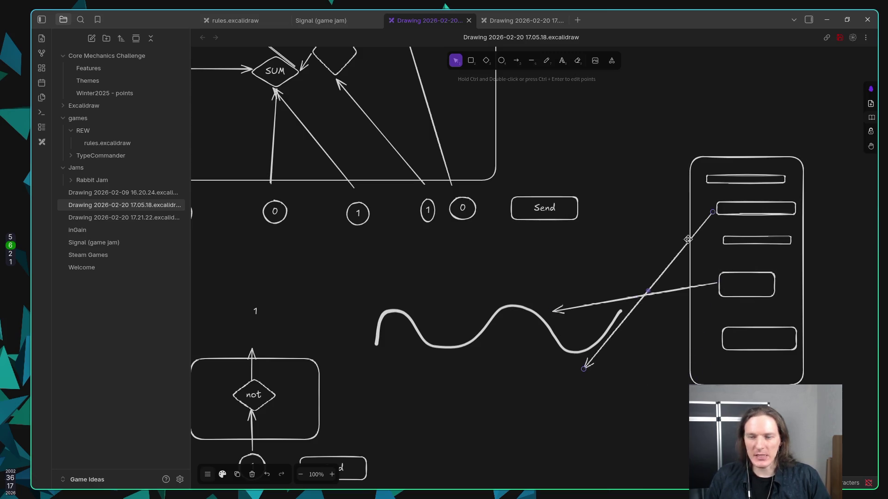
pyautogui.moveTo(584, 372)
pyautogui.mouseDown()
pyautogui.moveTo(575, 354)
pyautogui.moveTo(571, 361)
pyautogui.mouseUp()
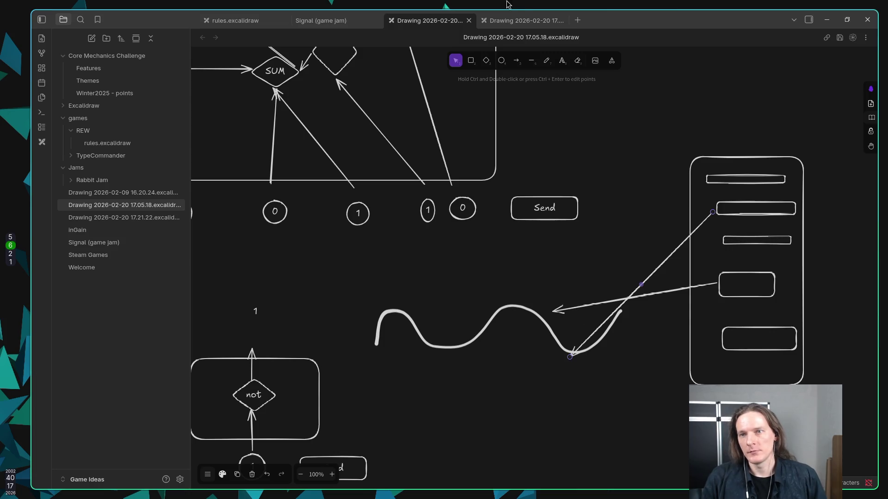
# Switch over to the 17.21.22 drawing.
pyautogui.click(505, 25)
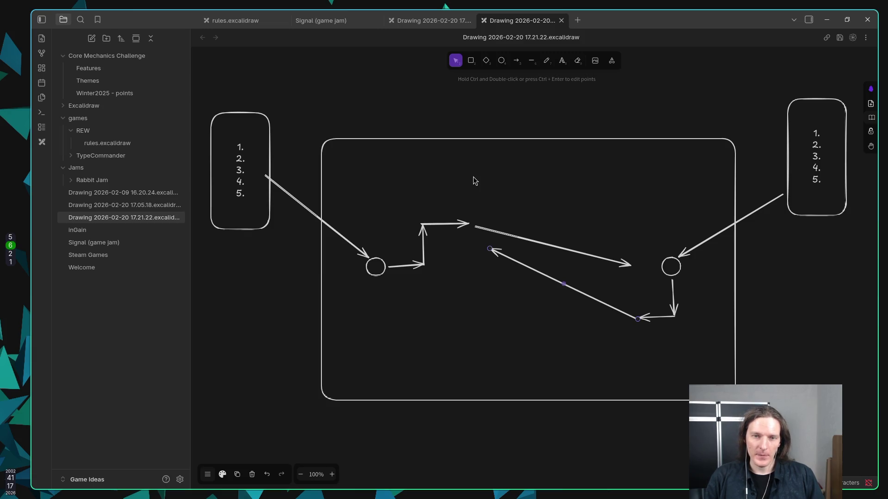
# Return to the 17.05.18 drawing and pan to show the wave, phone panel, and OR and And nodes.
pyautogui.click(423, 22)
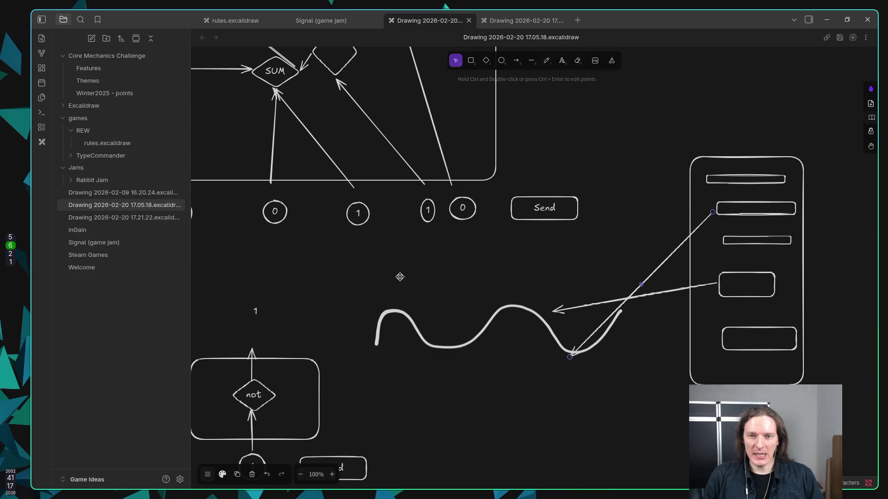
pyautogui.scroll(5, 446, 313)
pyautogui.hscroll(-5, 446, 313)
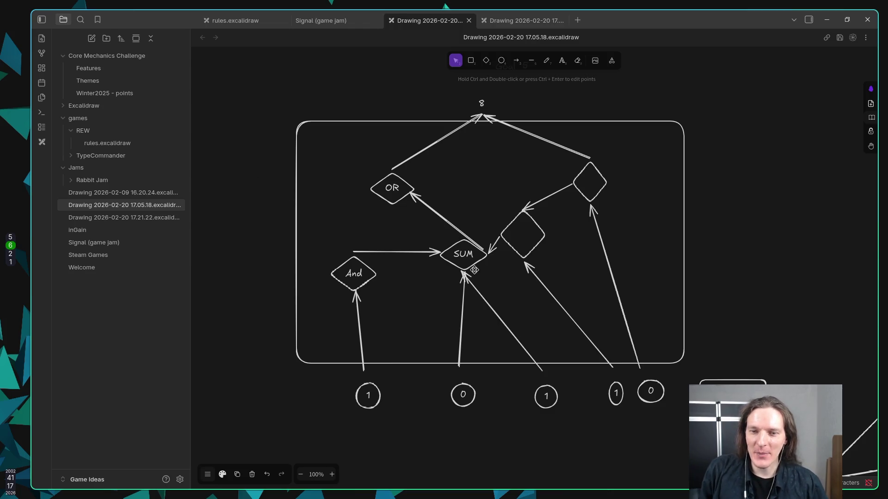
pyautogui.moveTo(585, 327); pyautogui.dragTo(367, 153)
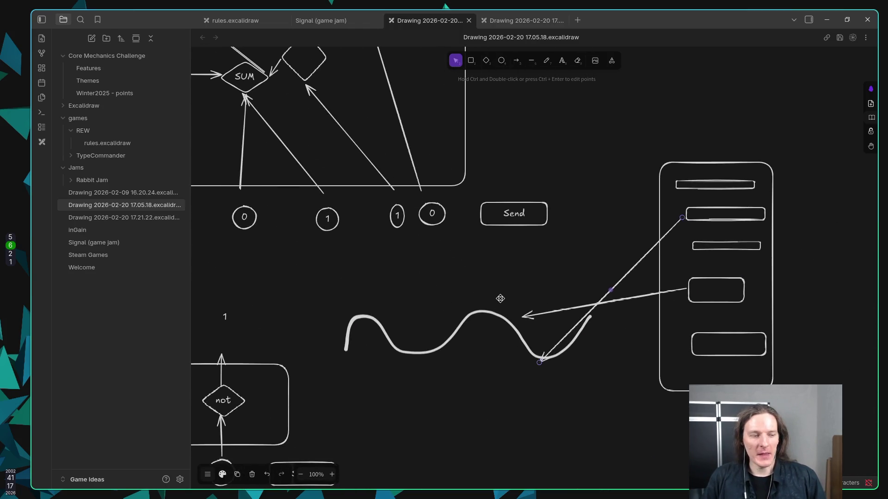
pyautogui.moveTo(497, 292); pyautogui.dragTo(601, 378)
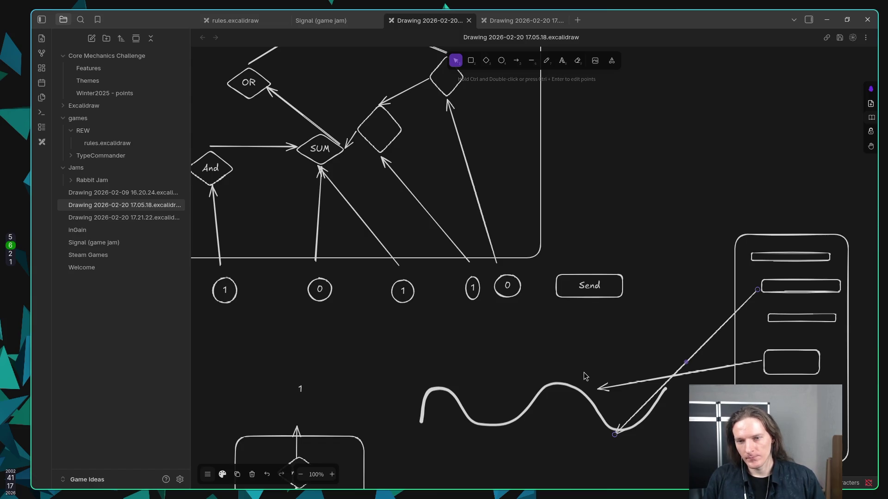
# Label the lower button box in the phone panel x2.
pyautogui.click(793, 365)
pyautogui.click(807, 375)
pyautogui.press('Return')
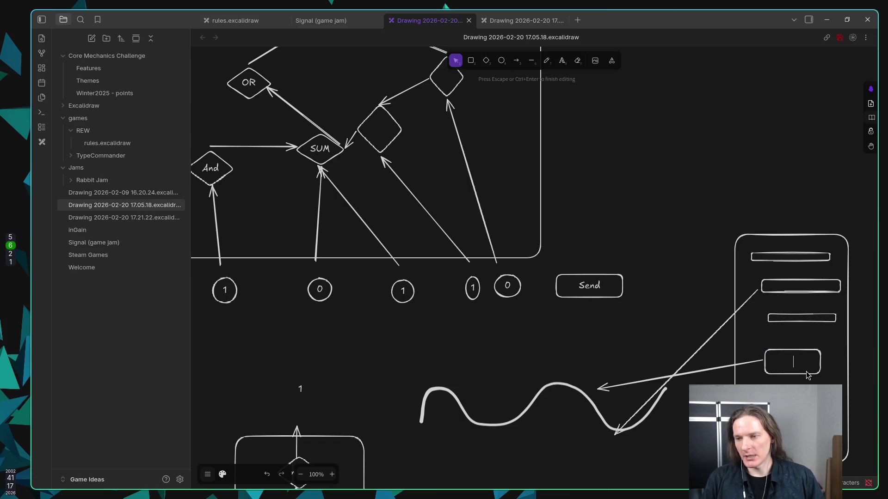
pyautogui.write('x2')
pyautogui.press('Escape')
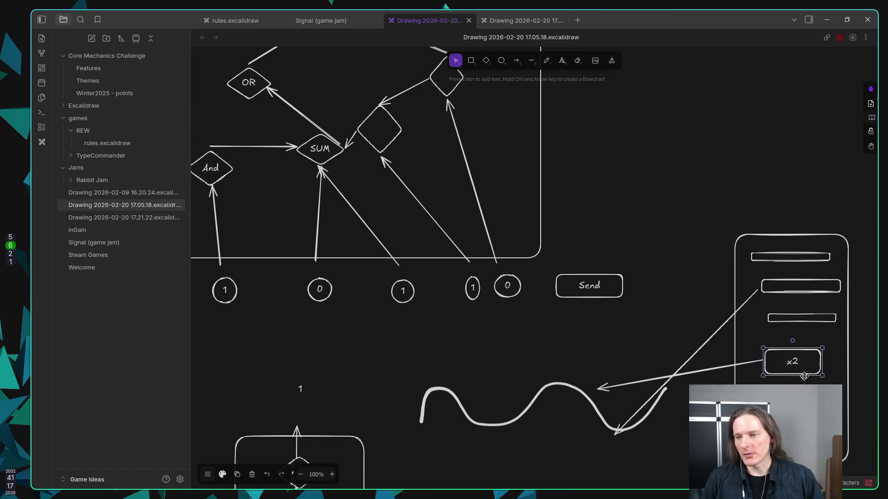
# Check the box below it, then nudge the x2 box and the wave slightly into place.
pyautogui.click(802, 416)
pyautogui.press('Return')
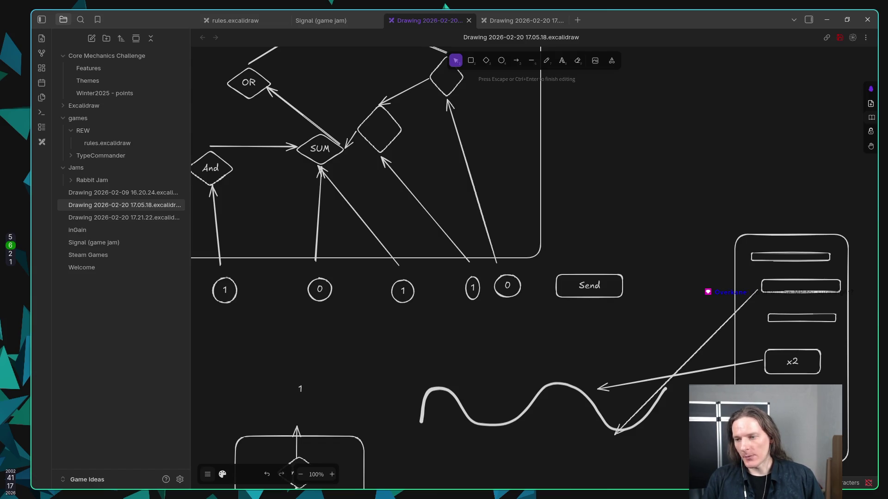
pyautogui.press('Escape')
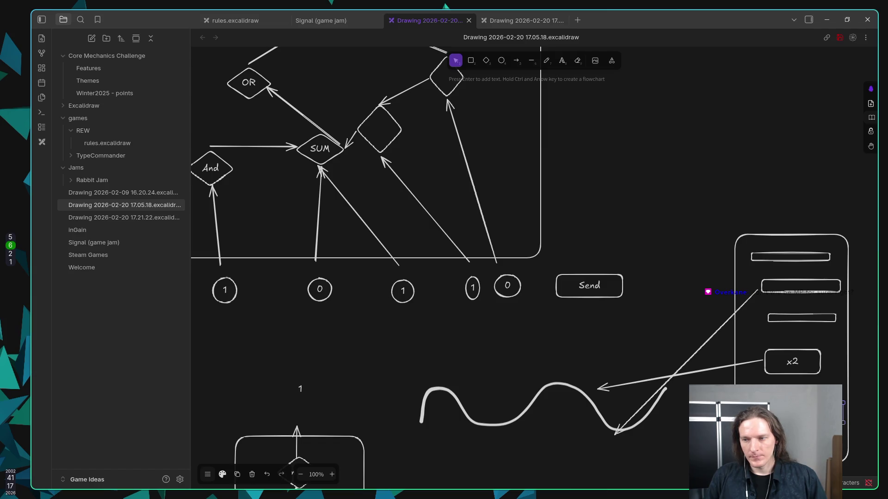
pyautogui.press('Escape')
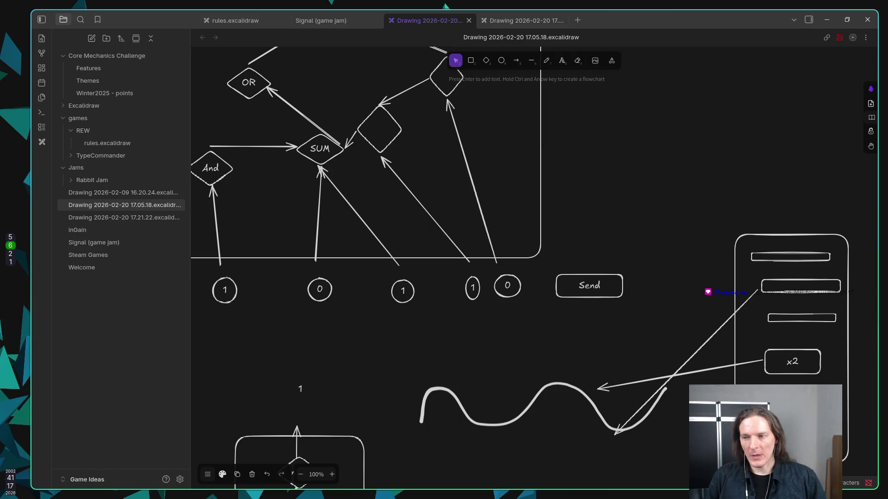
pyautogui.moveTo(782, 368); pyautogui.dragTo(781, 369)
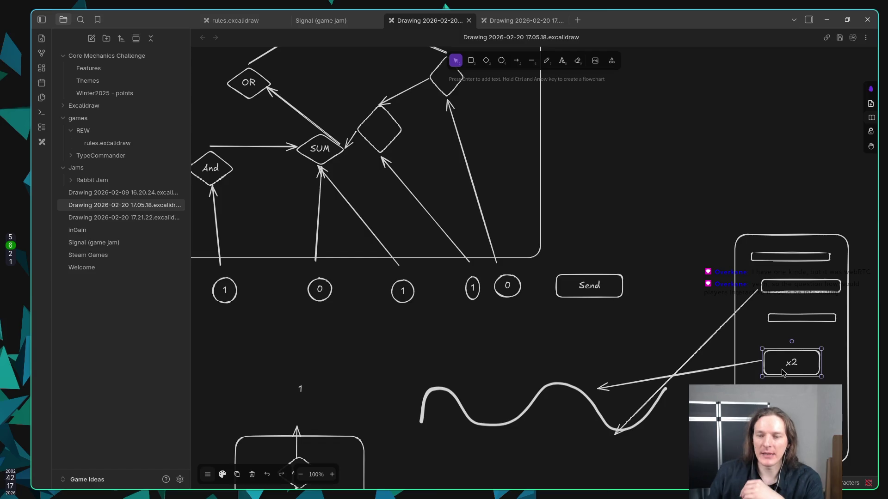
pyautogui.moveTo(573, 398)
pyautogui.mouseDown()
pyautogui.moveTo(579, 389)
pyautogui.moveTo(579, 397)
pyautogui.mouseUp()
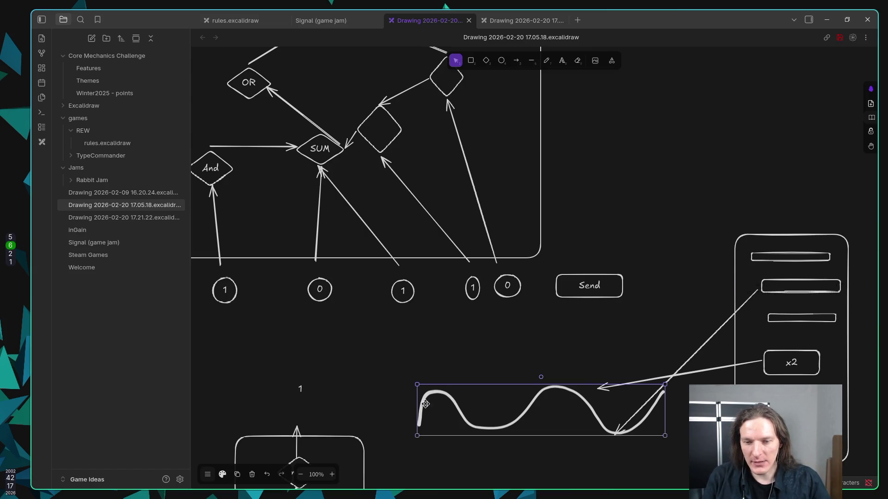
# Add a 22 text label, change it to f(22), and move it beneath the wave's middle.
pyautogui.doubleClick(397, 409)
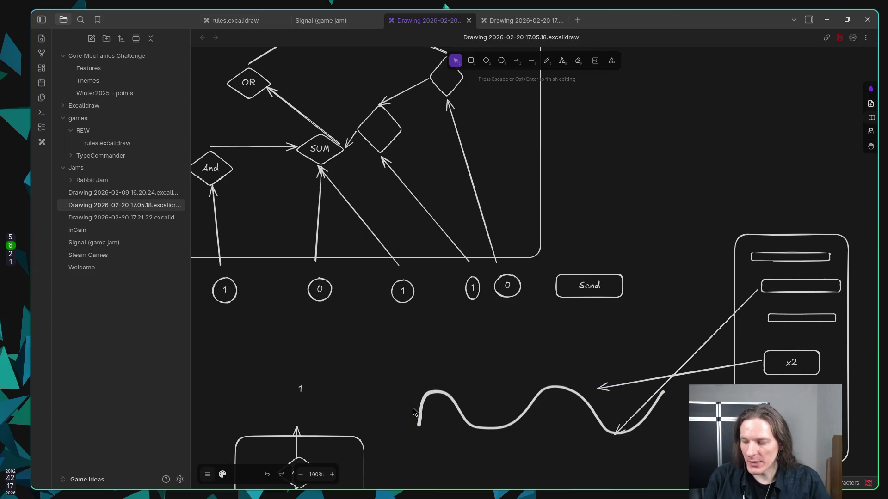
pyautogui.write('22')
pyautogui.press('Escape')
pyautogui.press('Escape')
pyautogui.click(403, 410)
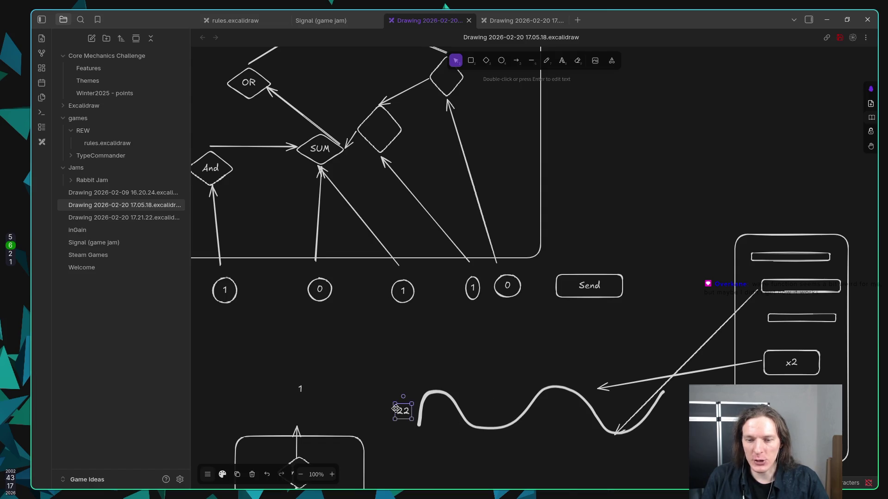
pyautogui.press('Return')
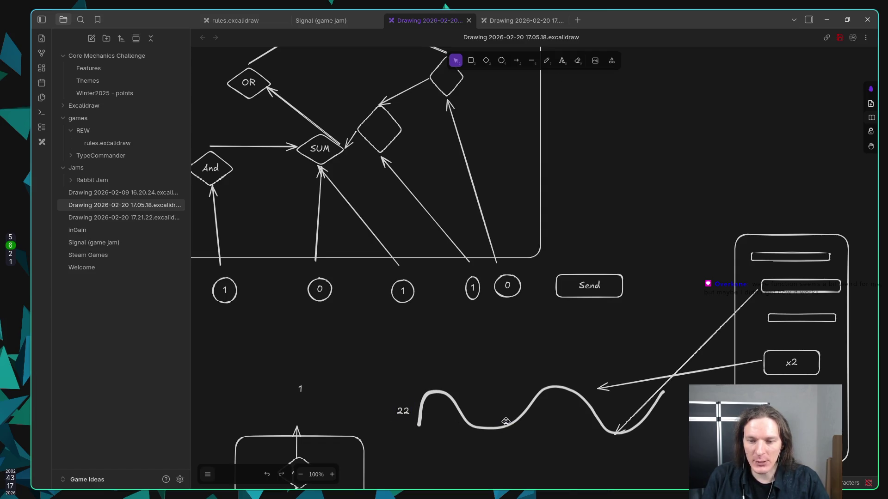
pyautogui.press('Escape')
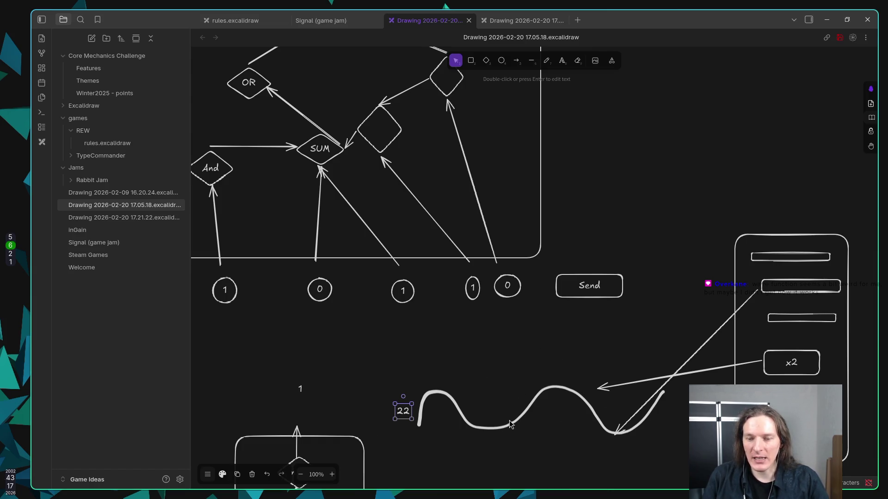
pyautogui.press('Return')
pyautogui.press('Home')
pyautogui.write('f(22')
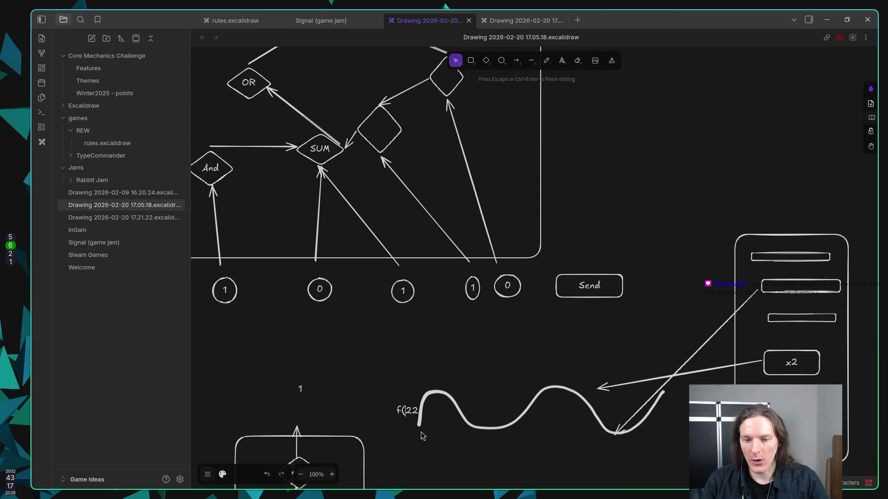
pyautogui.write(')')
pyautogui.press('Escape')
pyautogui.moveTo(410, 413)
pyautogui.mouseDown()
pyautogui.moveTo(382, 410)
pyautogui.moveTo(545, 427)
pyautogui.mouseUp()
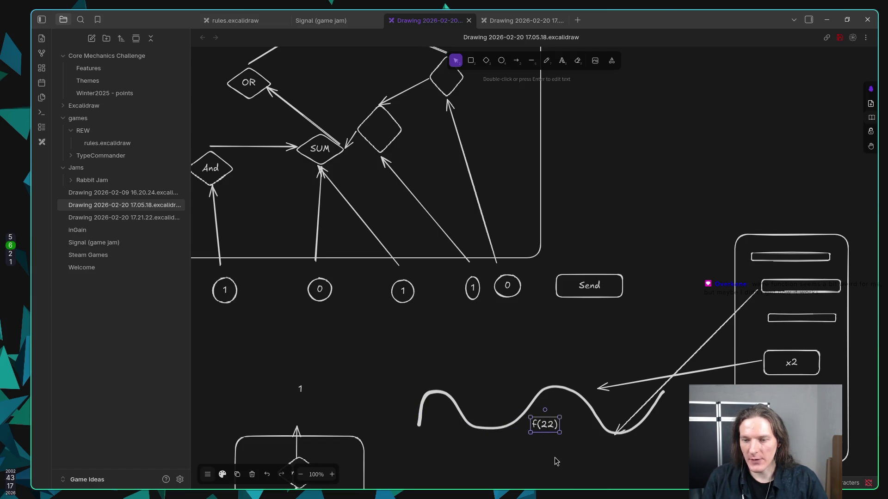
# Pan to reveal the phone panel's /3 button and start a new text label.
pyautogui.click(630, 337)
pyautogui.moveTo(631, 337)
pyautogui.mouseDown()
pyautogui.moveTo(623, 289)
pyautogui.moveTo(490, 212)
pyautogui.mouseUp()
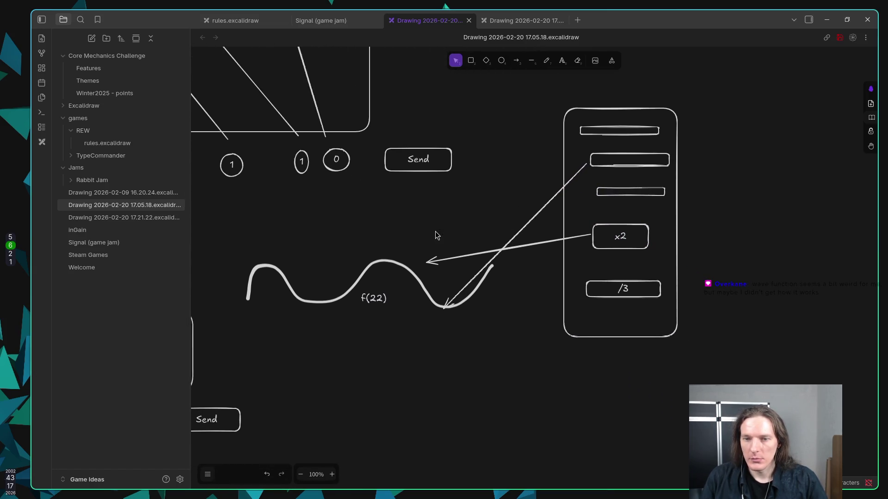
pyautogui.doubleClick(451, 207)
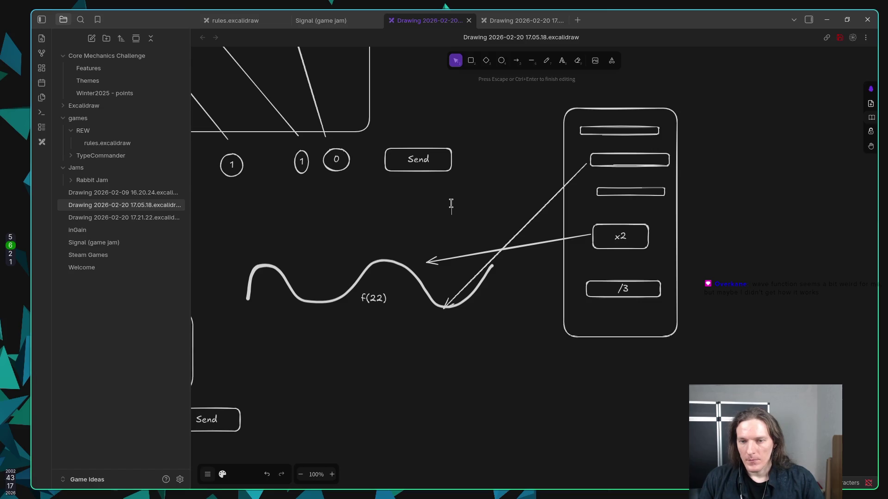
# Discard the empty label, move the f(22) label lower and append '= 30' to it.
pyautogui.press('Escape')
pyautogui.click(376, 299)
pyautogui.moveTo(379, 301); pyautogui.dragTo(325, 327)
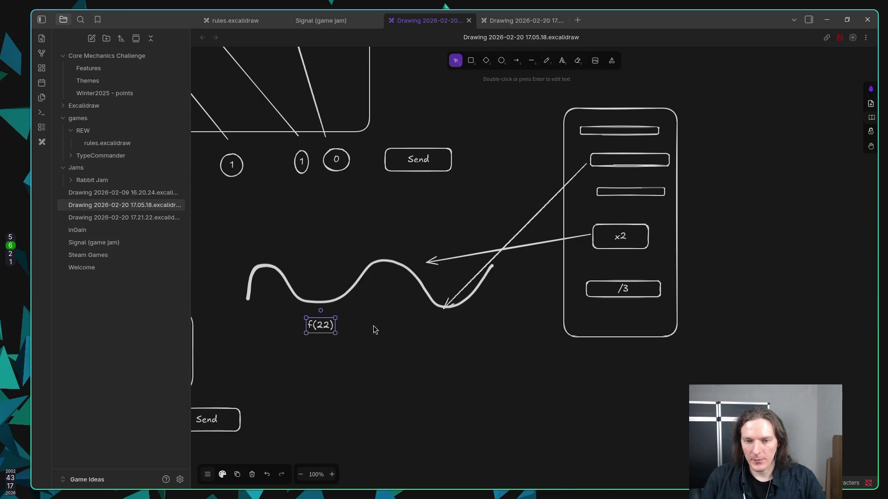
pyautogui.press('Return')
pyautogui.write('= 30')
pyautogui.press('Escape')
pyautogui.moveTo(351, 323); pyautogui.dragTo(381, 321)
pyautogui.click(448, 207)
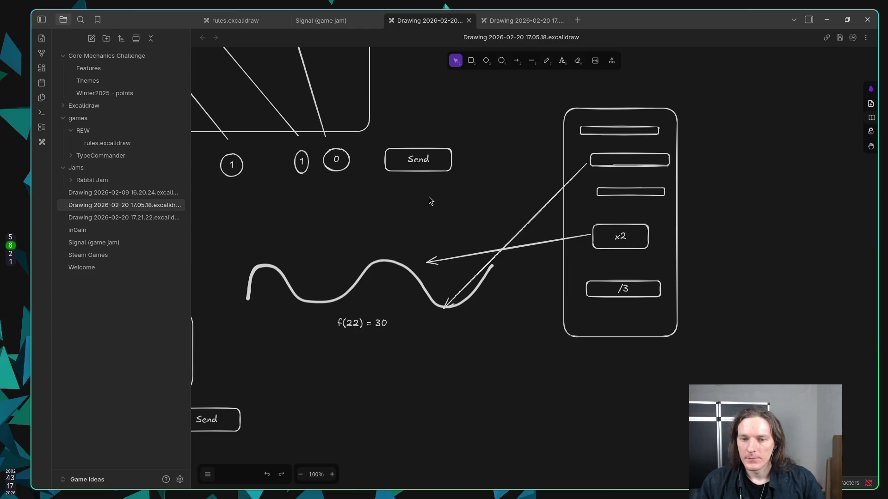
# Delete the '= 30' part so the label reads f(22) again.
pyautogui.click(368, 325)
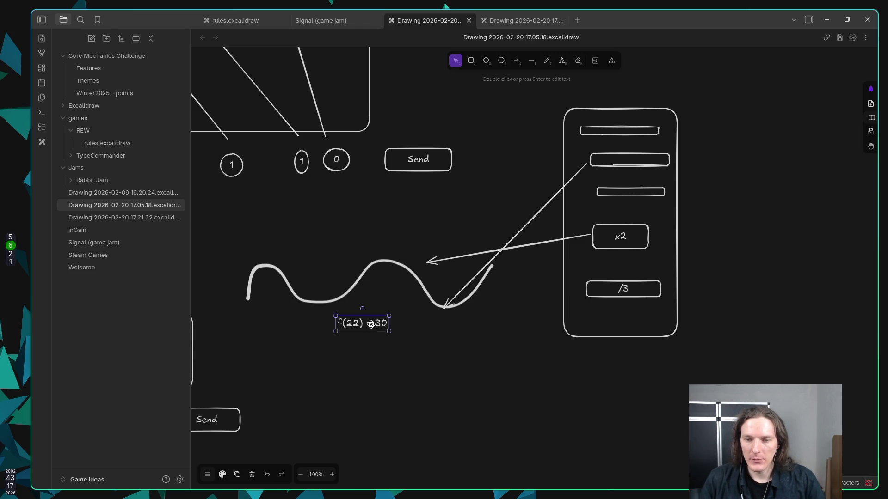
pyautogui.doubleClick(371, 326)
pyautogui.press('BackSpace')
pyautogui.press('BackSpace')
pyautogui.press('BackSpace')
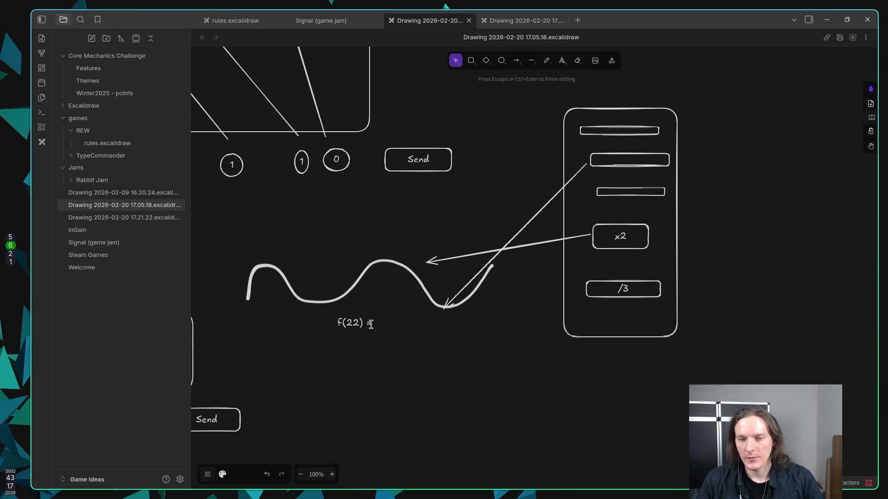
pyautogui.press('Escape')
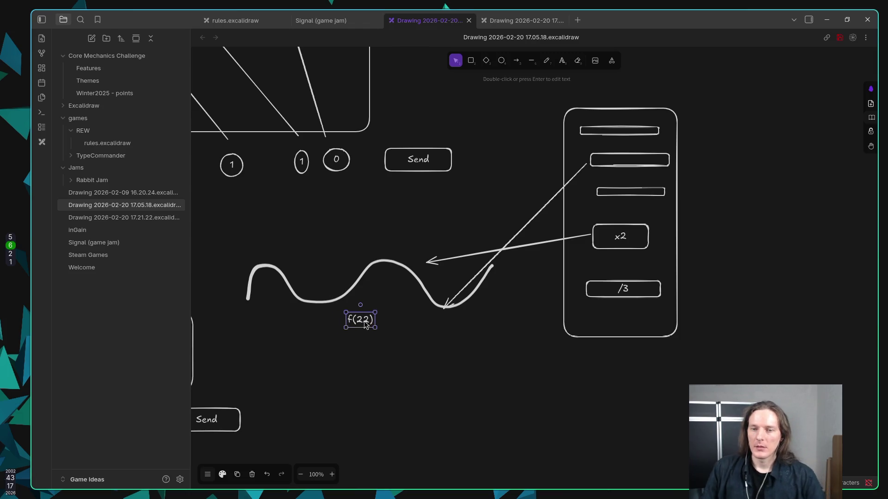
pyautogui.click(424, 196)
# Add an f(30) text label above the wave.
pyautogui.doubleClick(423, 212)
pyautogui.write('f(30)')
pyautogui.press('Escape')
pyautogui.click(432, 428)
# Add an f(10) label and place it just below the wave.
pyautogui.doubleClick(414, 382)
pyautogui.write('f(')
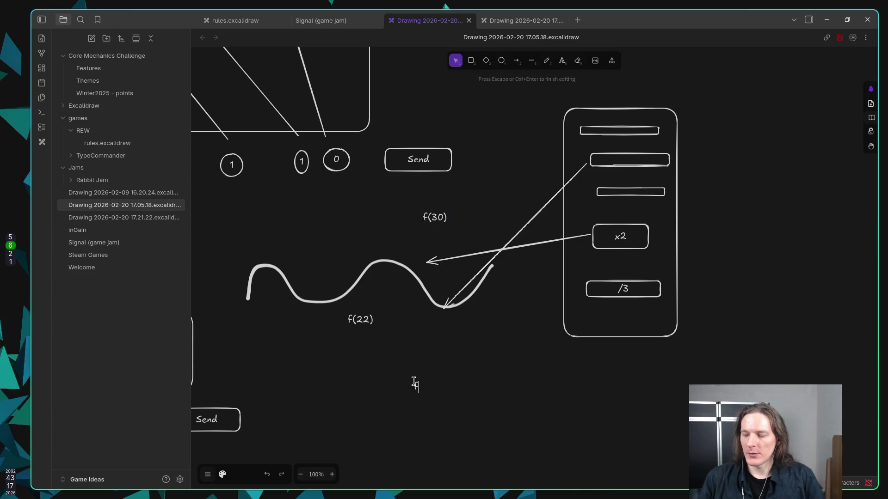
pyautogui.write('10)')
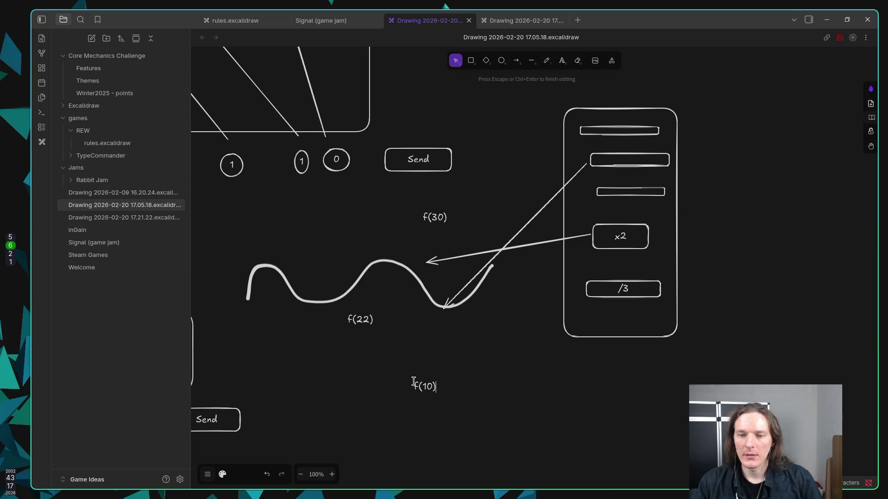
pyautogui.press('Escape')
pyautogui.moveTo(426, 387); pyautogui.dragTo(422, 373)
# Shift f(30) left and down, and move f(22) up-right under the wave.
pyautogui.moveTo(431, 220); pyautogui.dragTo(417, 225)
pyautogui.moveTo(368, 315); pyautogui.dragTo(373, 308)
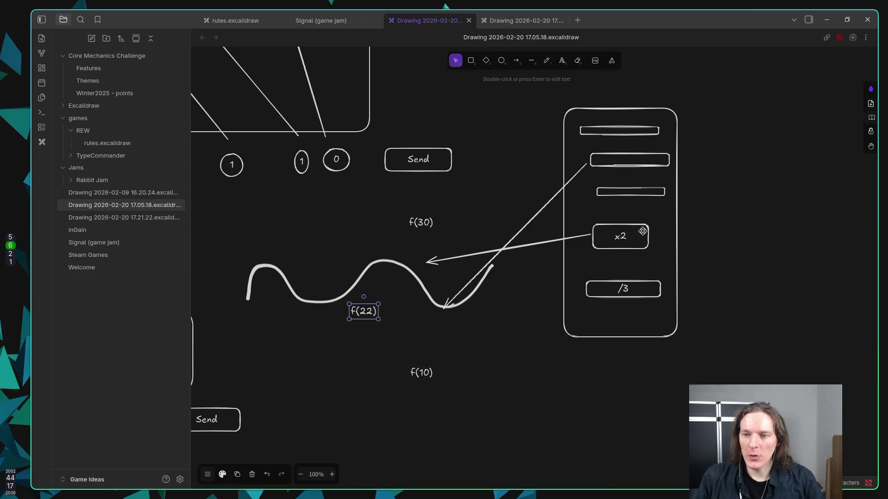
pyautogui.click(632, 197)
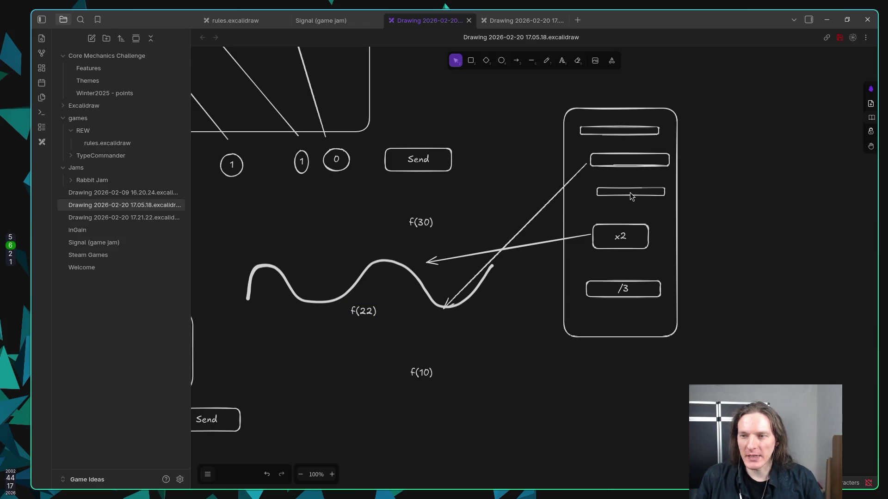
# Write +3 inside the third phone bar.
pyautogui.doubleClick(645, 192)
pyautogui.write('+3')
pyautogui.press('Escape')
# Write -20 inside the second phone bar and move f(22) up into the wave's dip.
pyautogui.doubleClick(625, 155)
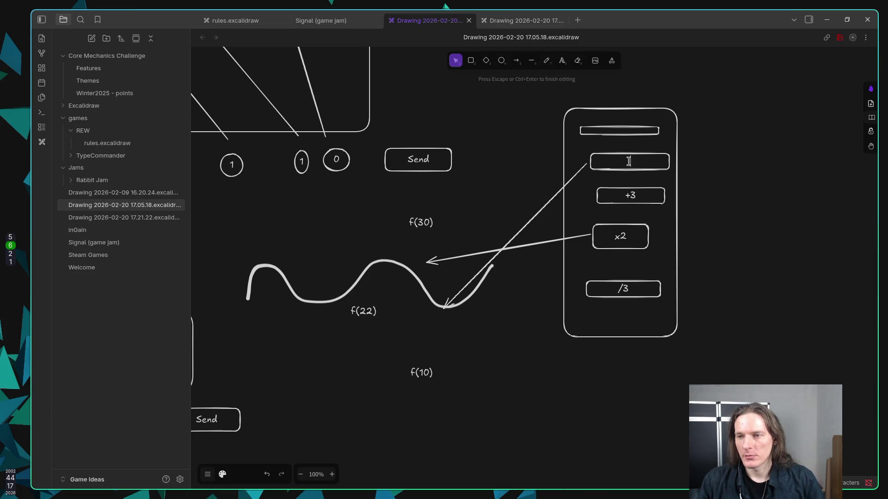
pyautogui.write('-20')
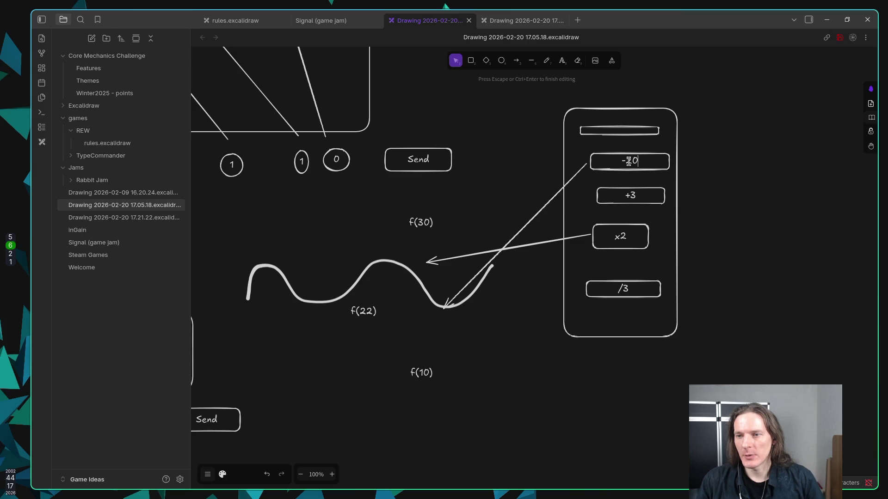
pyautogui.press('Escape')
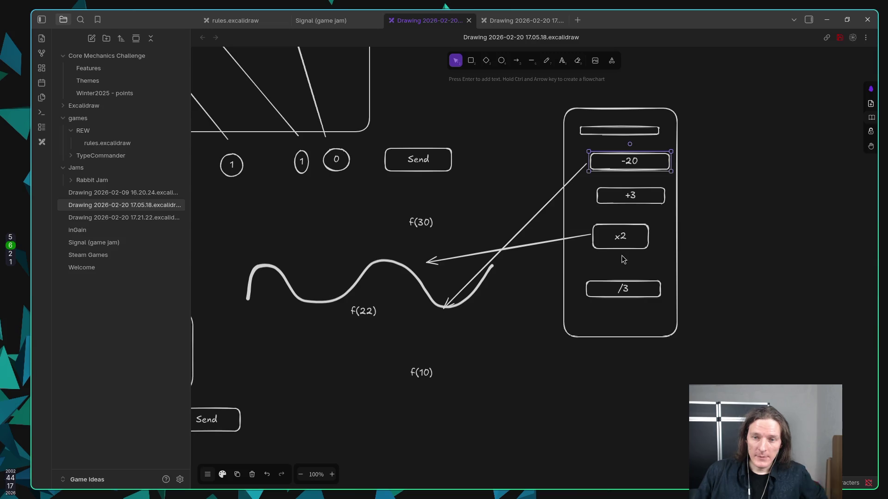
pyautogui.moveTo(366, 311); pyautogui.dragTo(384, 289)
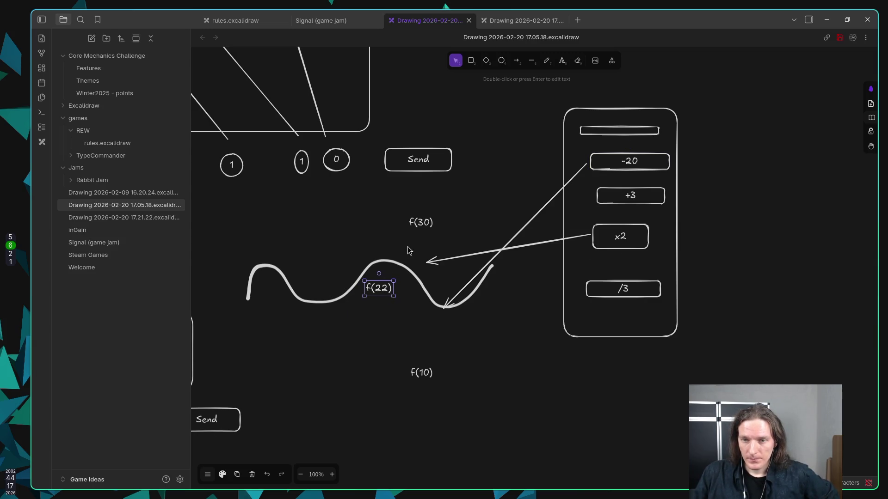
# Move f(30) up and to the right and push f(10) further down.
pyautogui.moveTo(412, 223); pyautogui.dragTo(448, 206)
pyautogui.moveTo(423, 372); pyautogui.dragTo(428, 390)
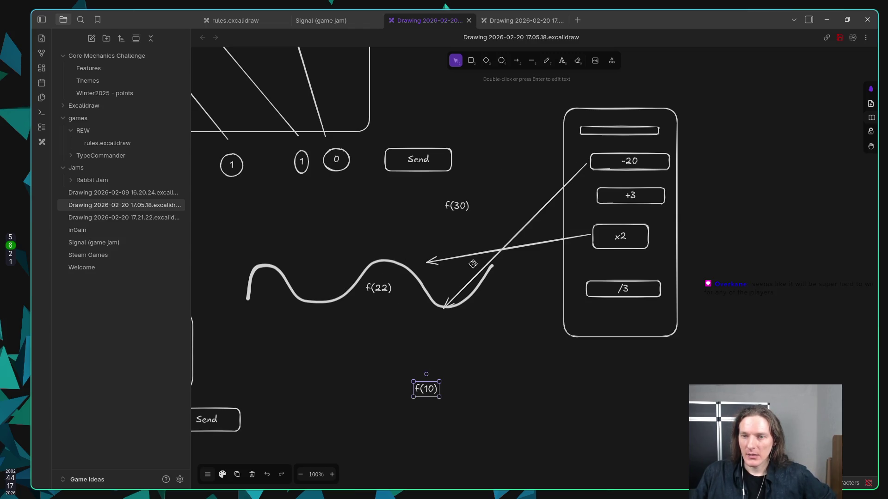
pyautogui.click(456, 205)
pyautogui.click(379, 288)
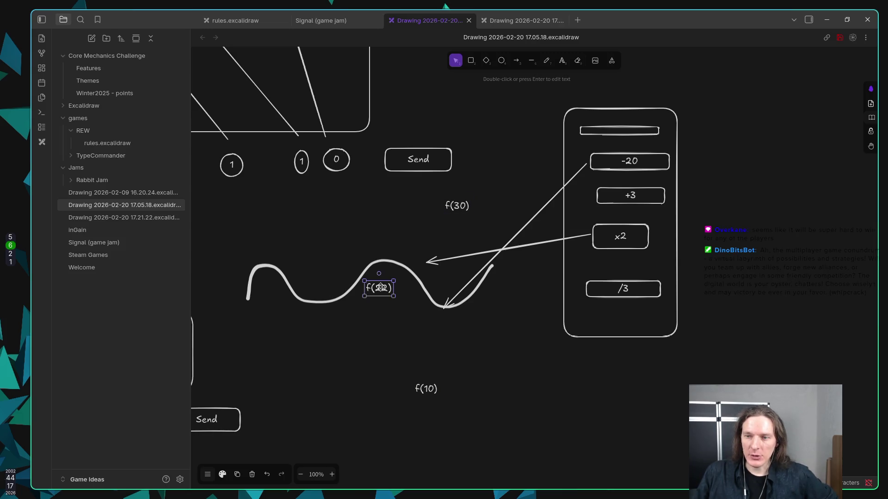
pyautogui.click(614, 239)
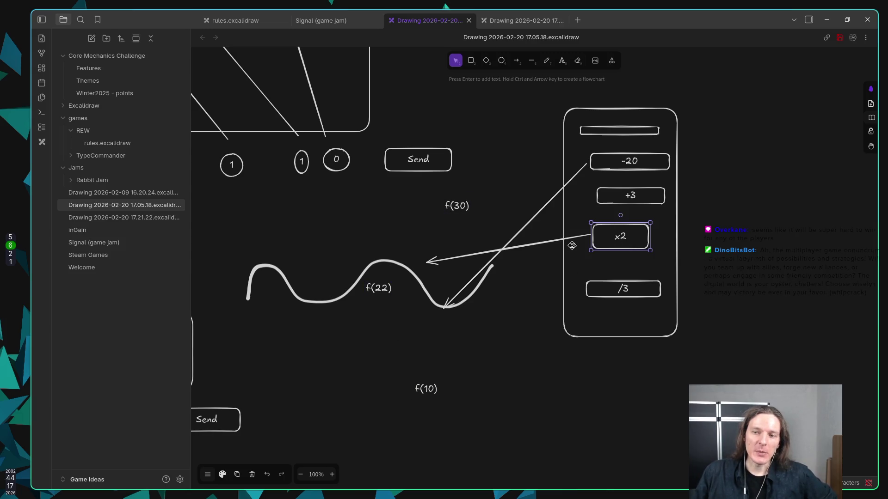
pyautogui.click(426, 263)
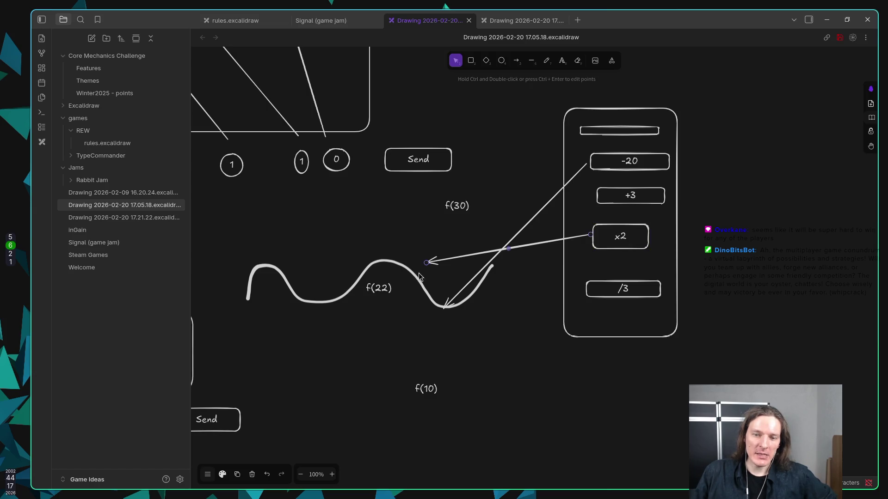
# Add a second line reading f(44) beneath f(22) in the same label.
pyautogui.click(379, 291)
pyautogui.press('Return')
pyautogui.press('BackSpace')
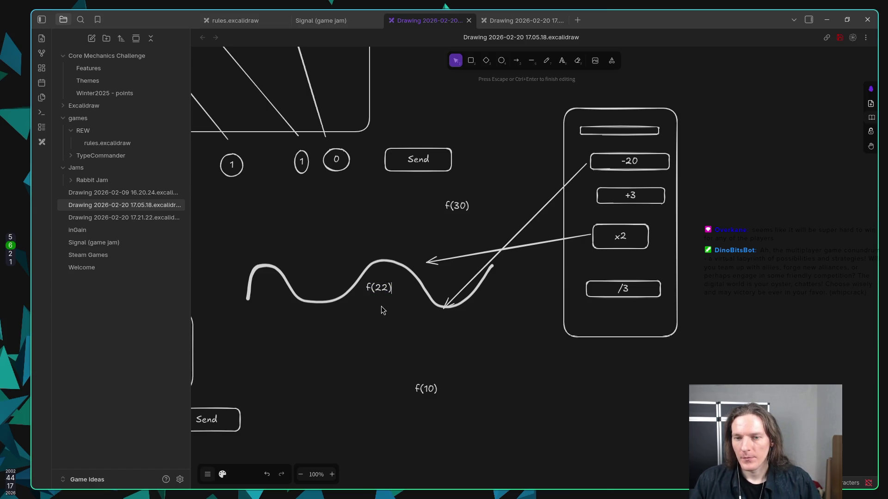
pyautogui.press('Return')
pyautogui.write('f(')
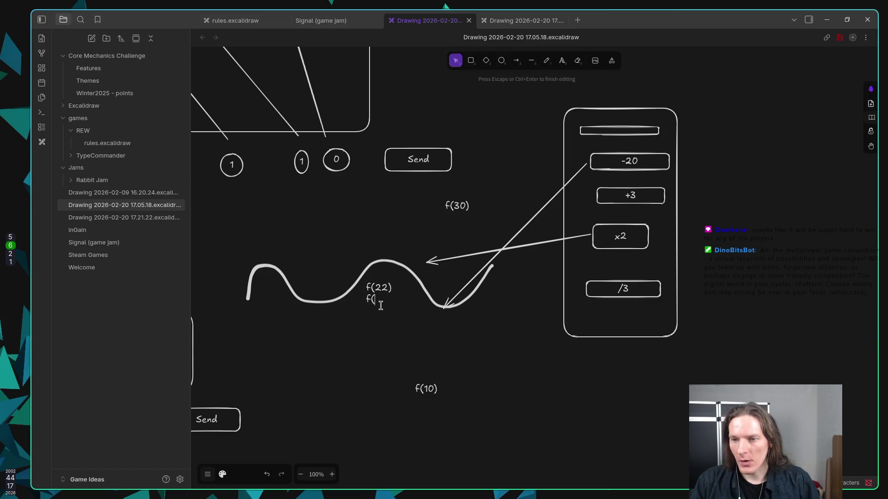
pyautogui.write('44)')
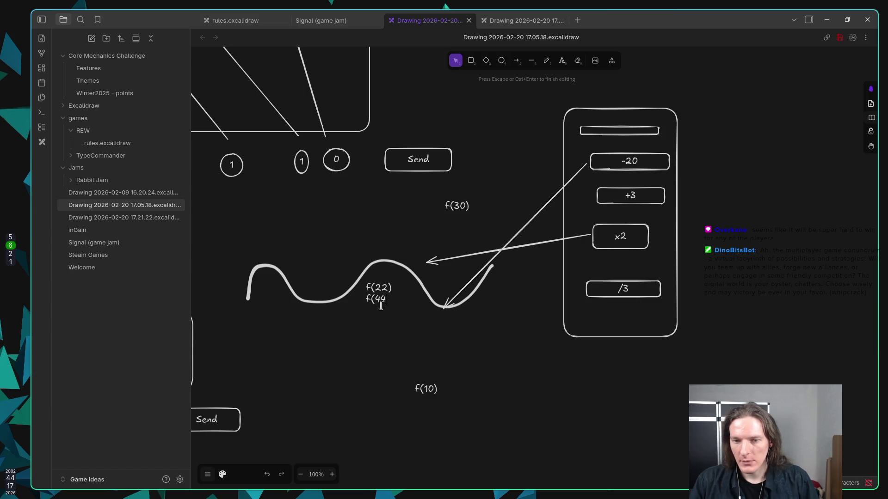
pyautogui.click(426, 390)
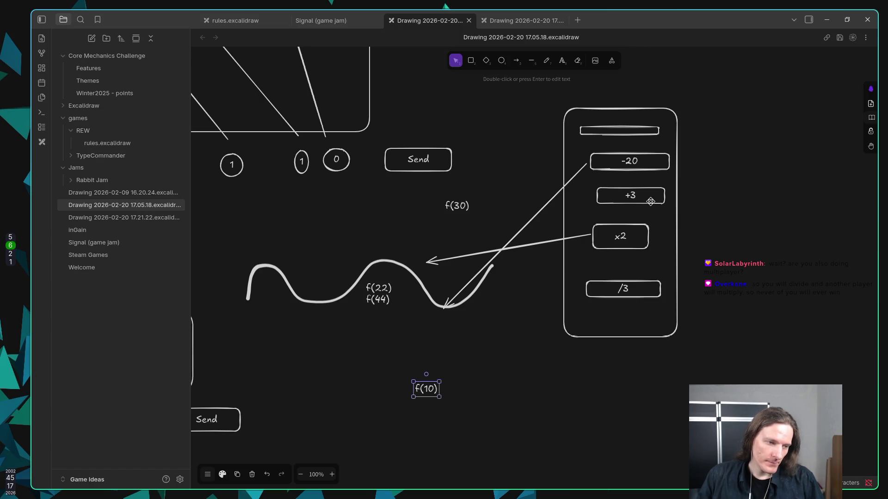
pyautogui.moveTo(720, 372)
pyautogui.mouseDown()
pyautogui.moveTo(630, 284)
pyautogui.moveTo(542, 92)
pyautogui.moveTo(648, 238)
pyautogui.moveTo(709, 359)
pyautogui.moveTo(698, 352)
pyautogui.mouseUp()
pyautogui.click(699, 350)
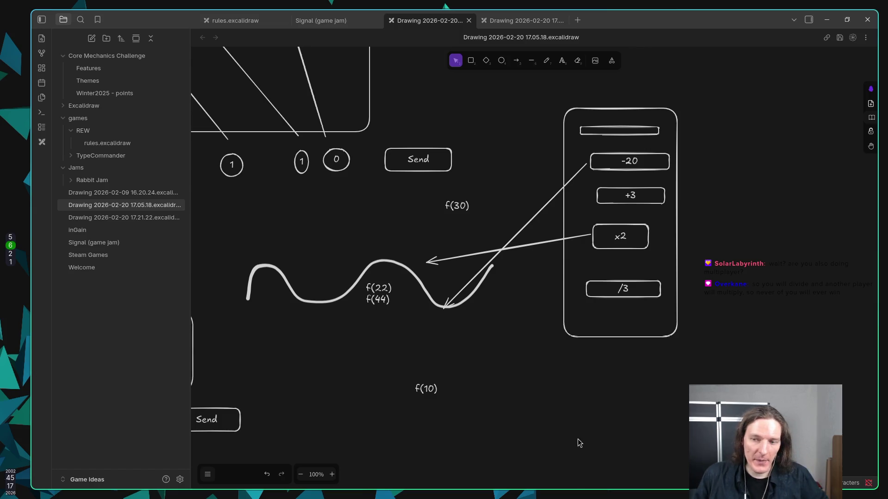
pyautogui.click(607, 286)
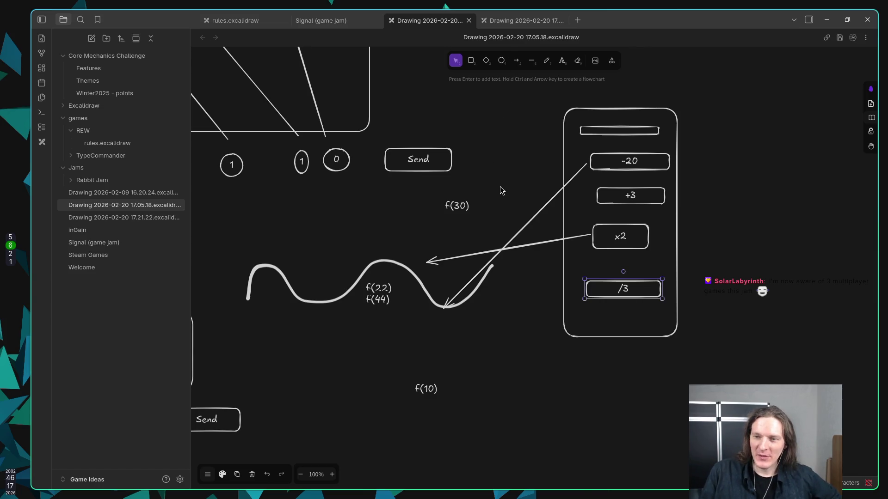
pyautogui.click(460, 256)
# Nudge the x2 arrow's tip right, move f(10) up-left, and shift f(30) slightly left.
pyautogui.moveTo(426, 262); pyautogui.dragTo(434, 260)
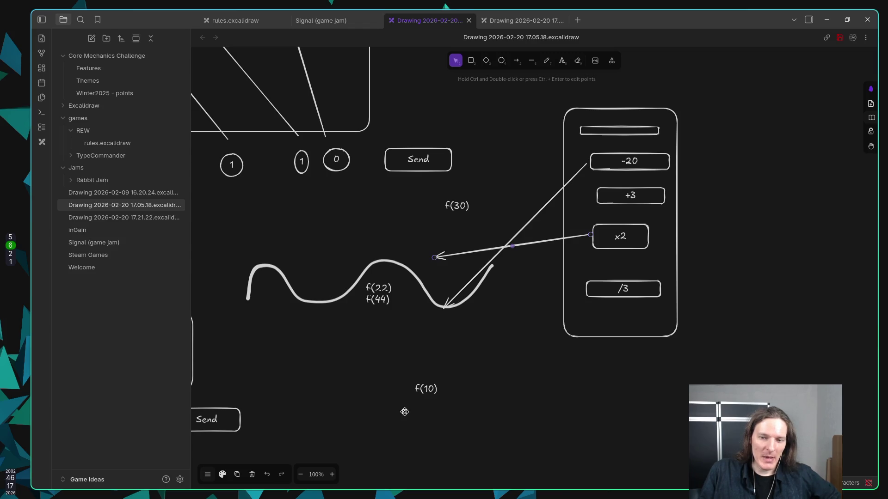
pyautogui.click(425, 391)
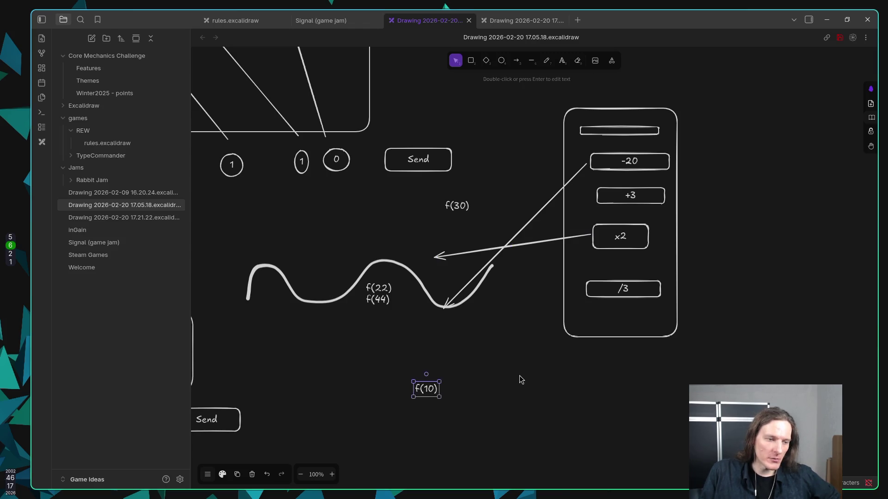
pyautogui.moveTo(428, 389)
pyautogui.mouseDown()
pyautogui.moveTo(408, 369)
pyautogui.moveTo(415, 373)
pyautogui.mouseUp()
pyautogui.moveTo(457, 204); pyautogui.dragTo(451, 205)
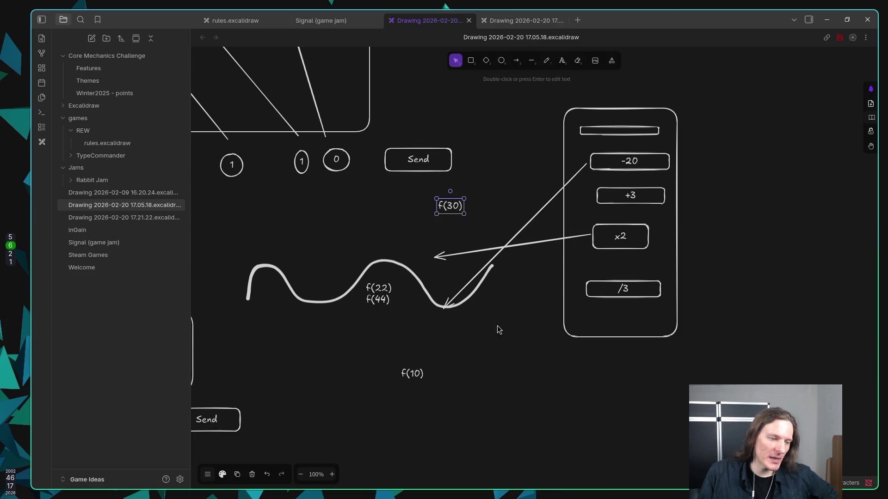
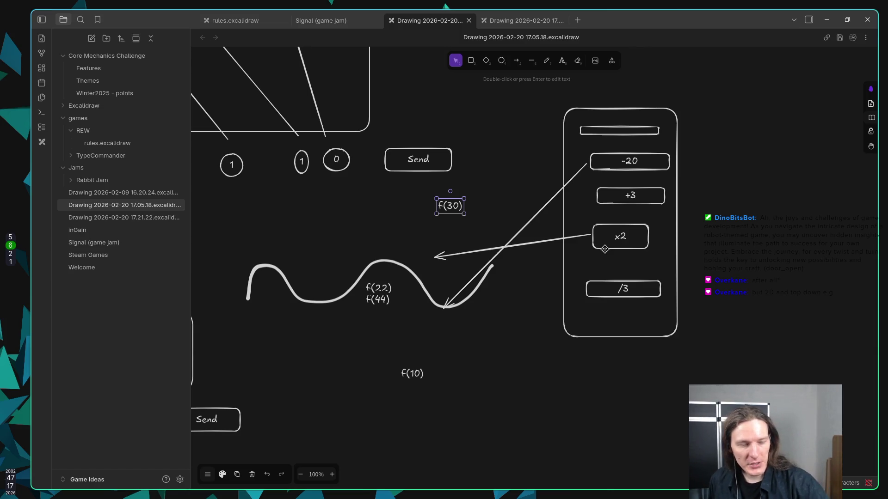
# Bring up the Drawing 2026-02-20 17.21.22 signal-routing sketch and switch to the Selection tool (V).
pyautogui.click(509, 20)
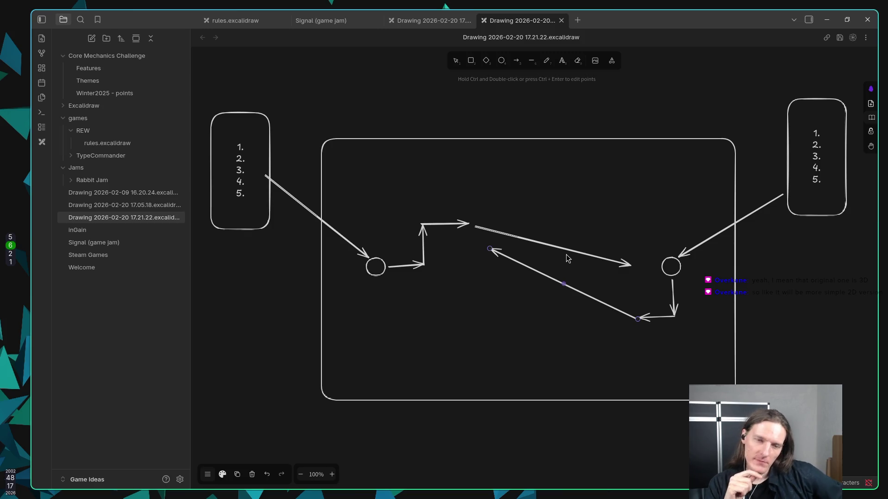
pyautogui.press('v')
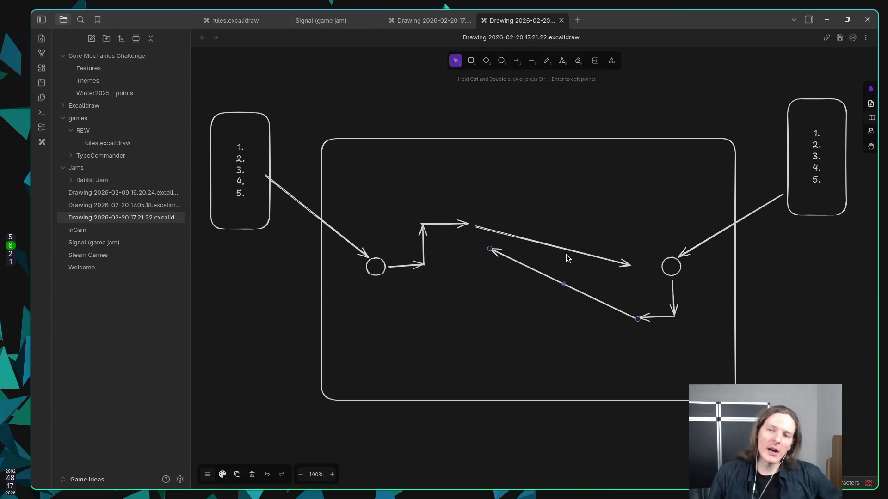
pyautogui.click(418, 21)
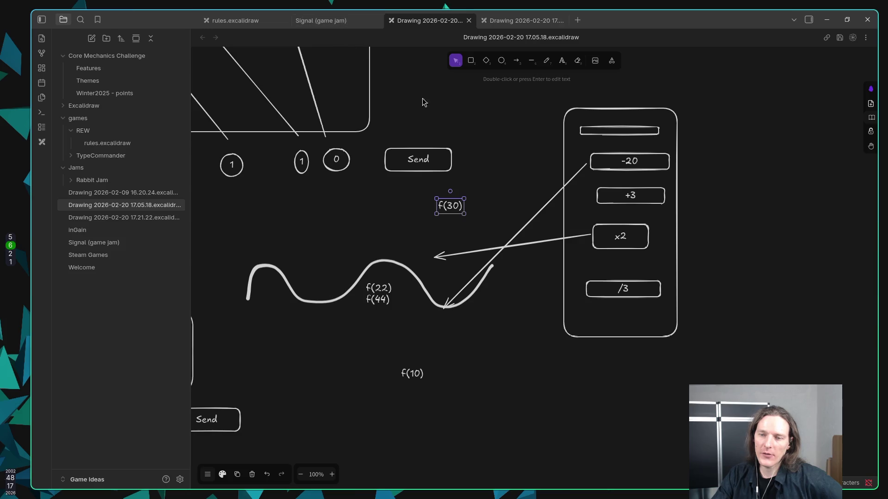
pyautogui.click(311, 17)
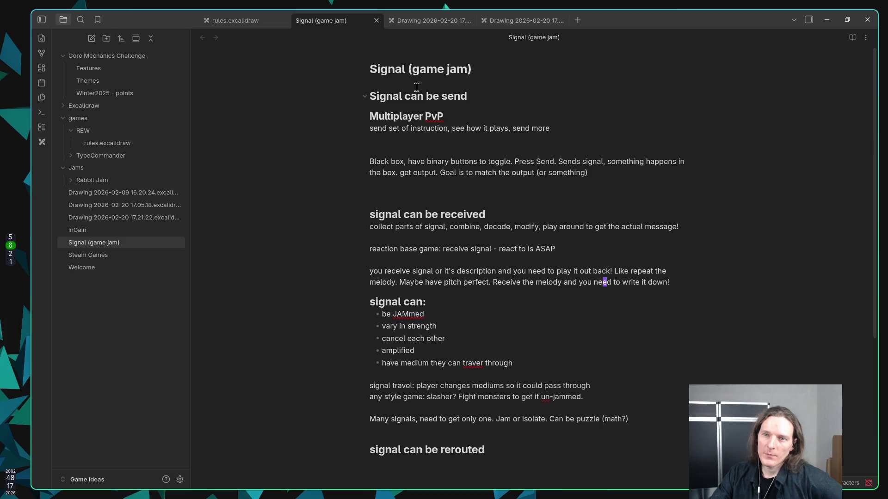
pyautogui.click(409, 23)
pyautogui.scroll(3, 403, 167)
pyautogui.scroll(-4, 437, 172)
pyautogui.scroll(8, 509, 325)
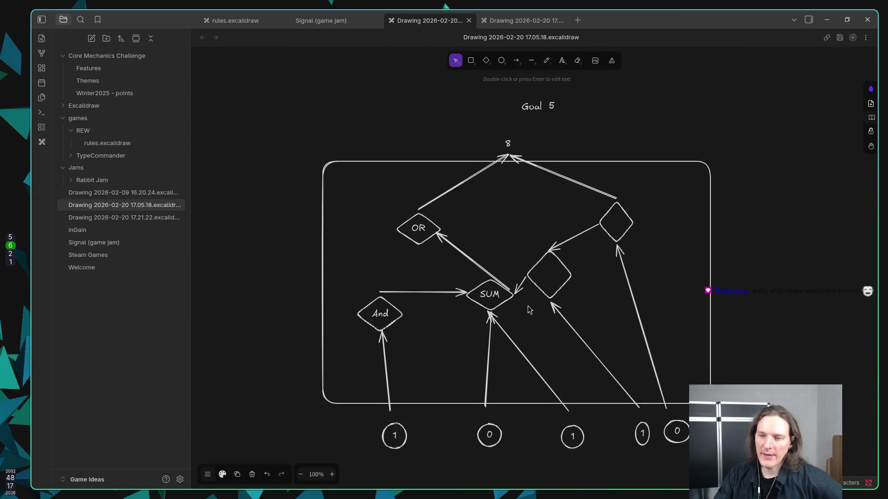
pyautogui.scroll(-2, 546, 324)
pyautogui.hscroll(2, 546, 324)
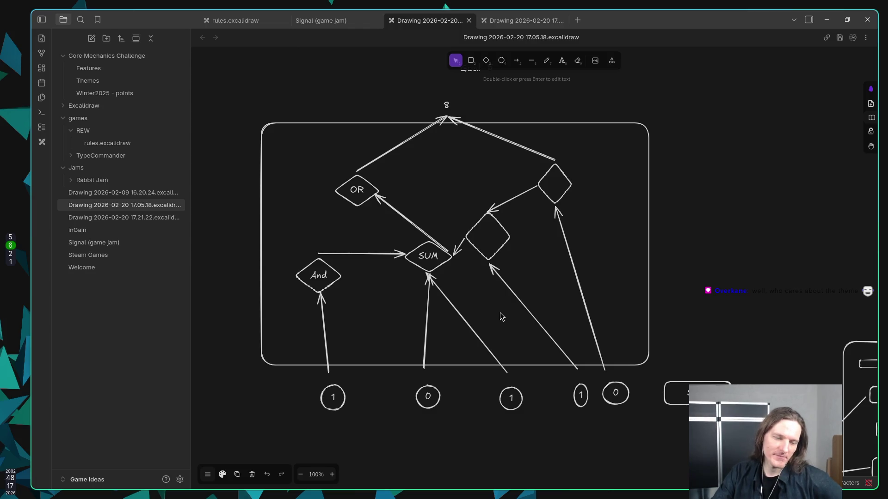
pyautogui.moveTo(499, 313); pyautogui.dragTo(491, 308)
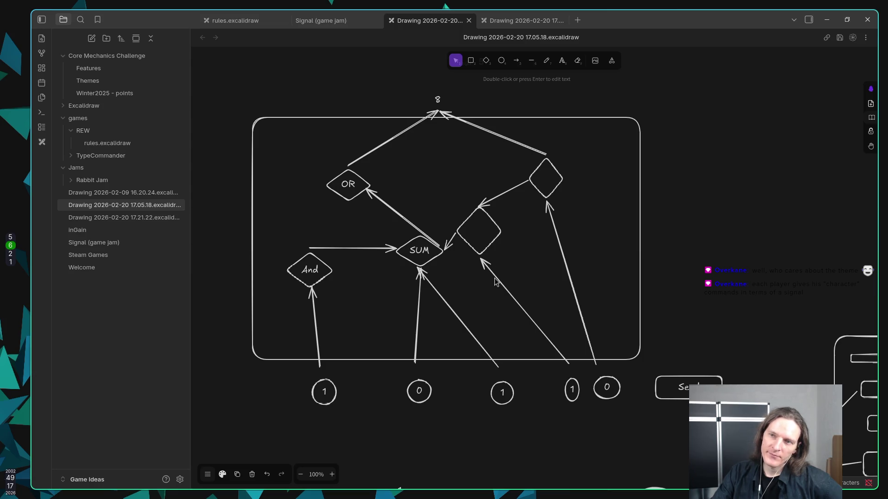
pyautogui.click(495, 20)
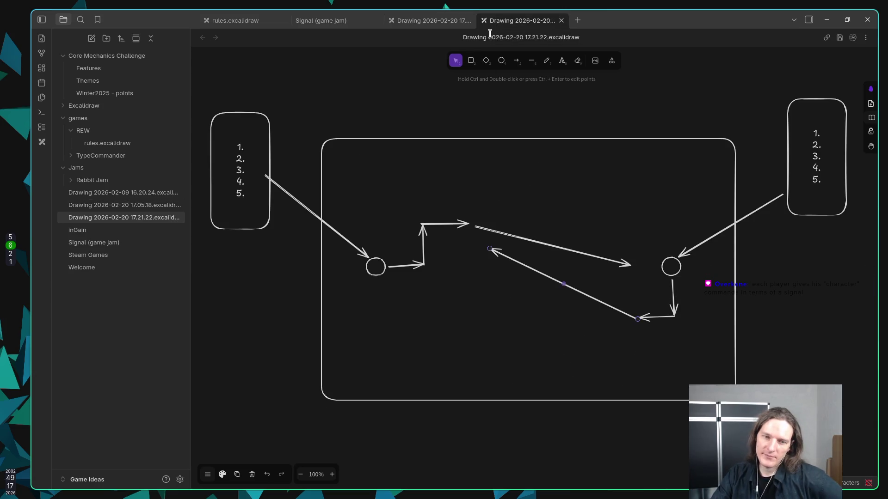